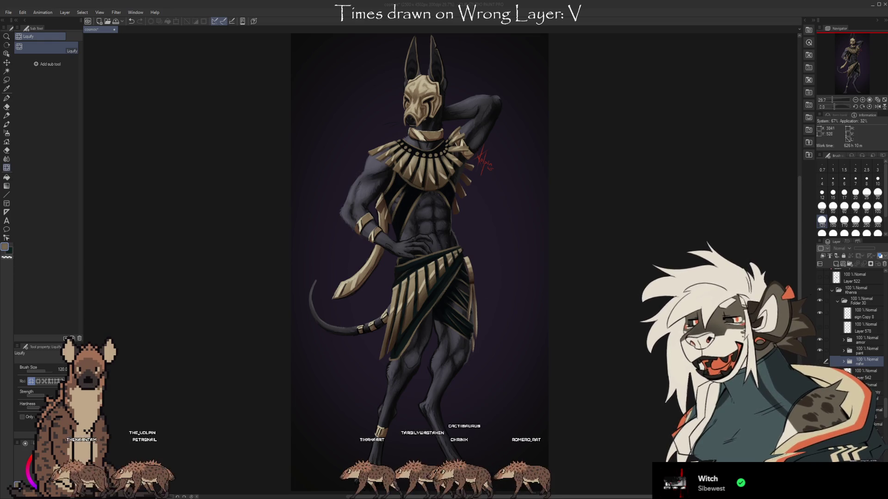
Zoom in from about 30% to 72.6% on the masked head, collar and torso.
scroll(448, 87, "up", 3)
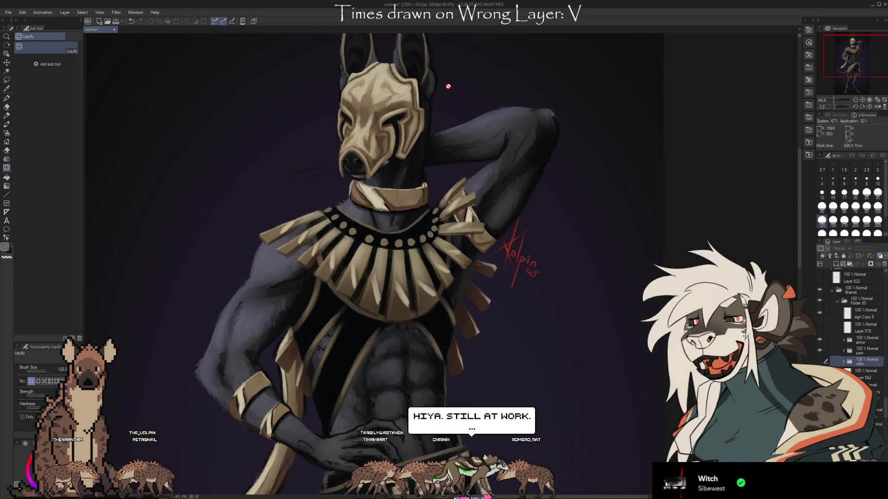
scroll(448, 86, "up", 3)
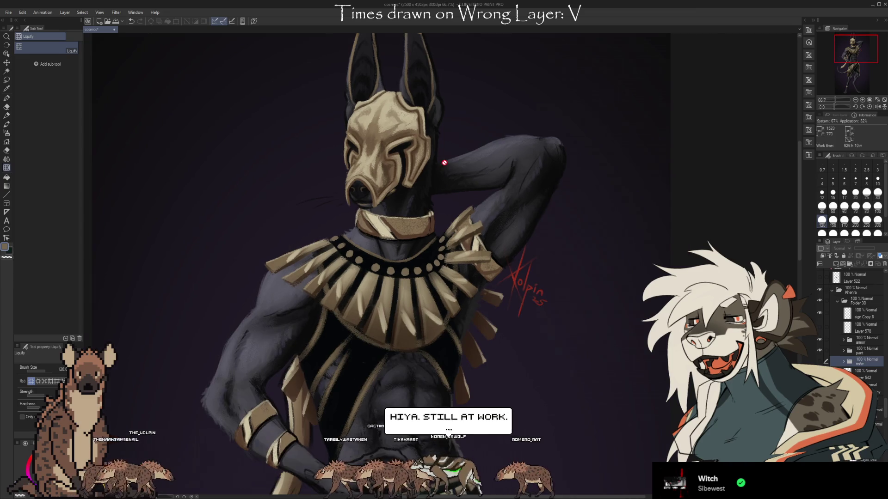
scroll(427, 292, "up", 1)
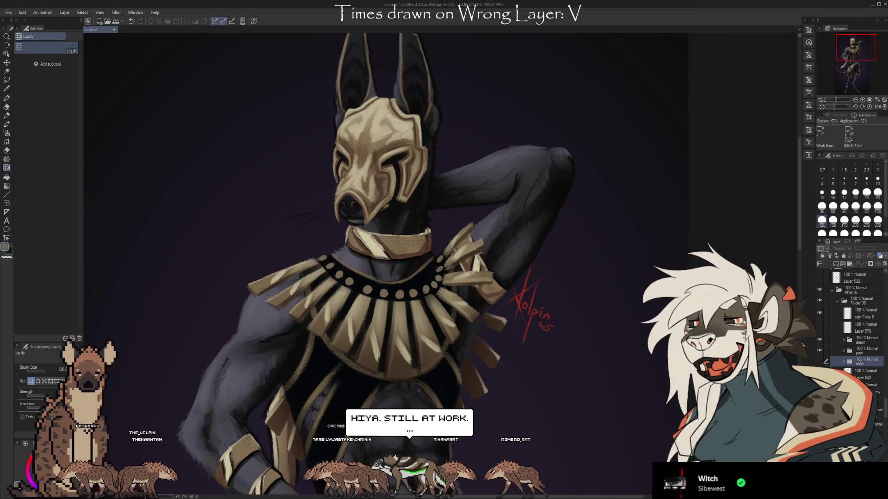
Hide the armor folder to show the bare black jackal head and chest.
left_click(819, 340)
mouse_move(799, 230)
left_mouse_down()
mouse_move(805, 414)
mouse_move(817, 269)
mouse_move(805, 225)
left_mouse_up()
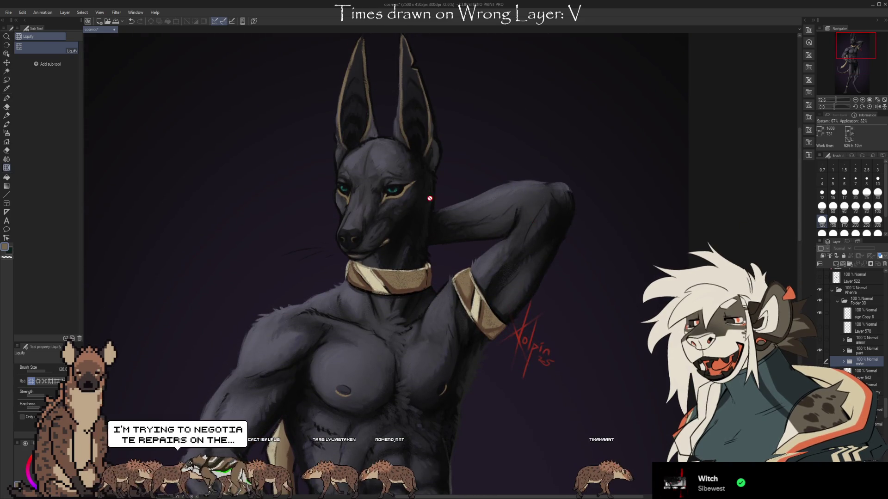
scroll(365, 345, "down", 3)
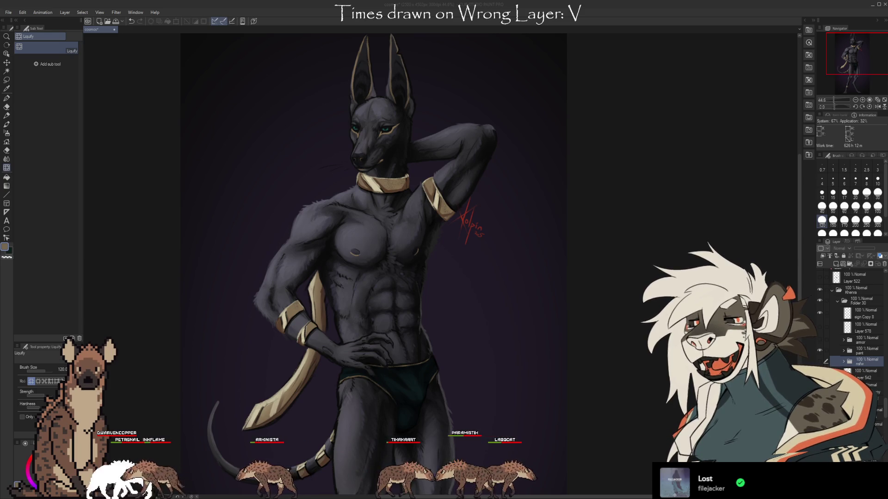
scroll(356, 360, "up", 5)
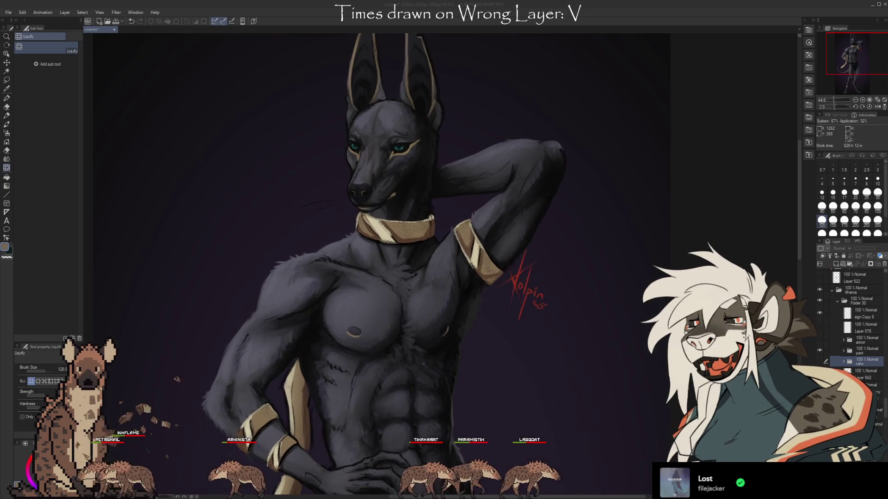
scroll(356, 391, "up", 2)
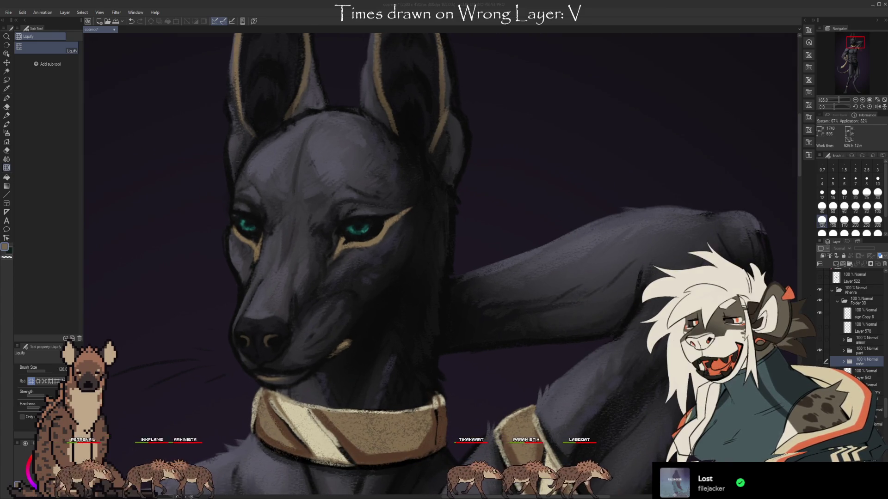
scroll(410, 148, "down", 5)
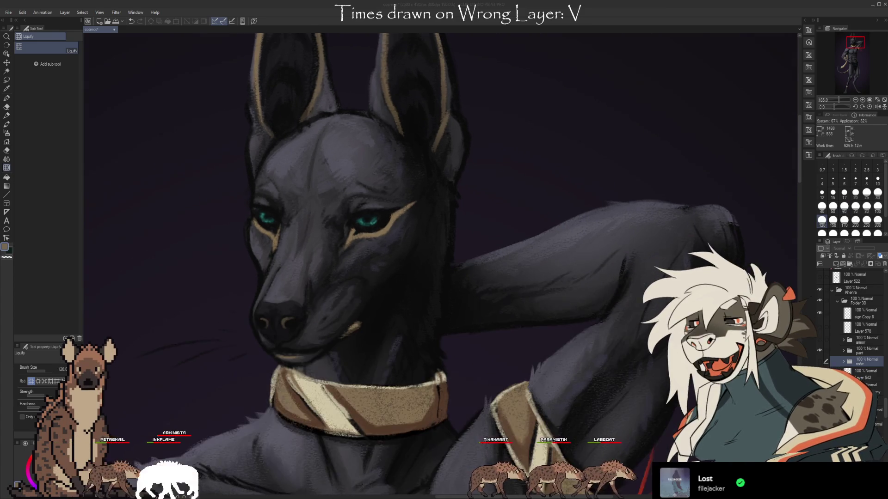
scroll(473, 359, "up", 5)
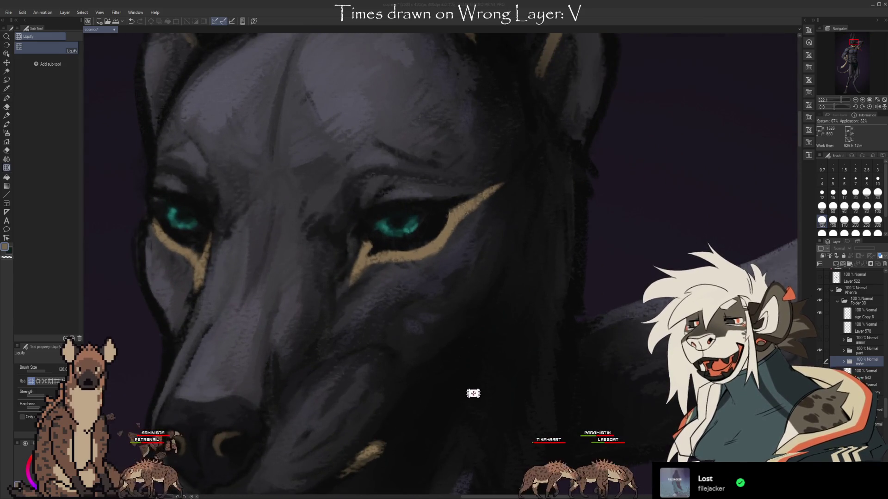
scroll(473, 388, "down", 3)
left_click_drag(799, 158, 798, 121)
scroll(404, 79, "down", 5)
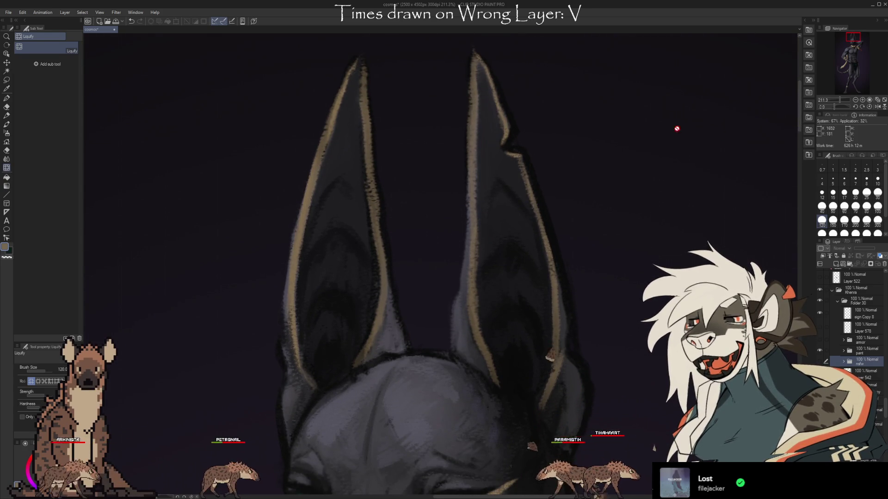
mouse_move(799, 105)
left_mouse_down()
mouse_move(807, 251)
mouse_move(801, 376)
left_mouse_up()
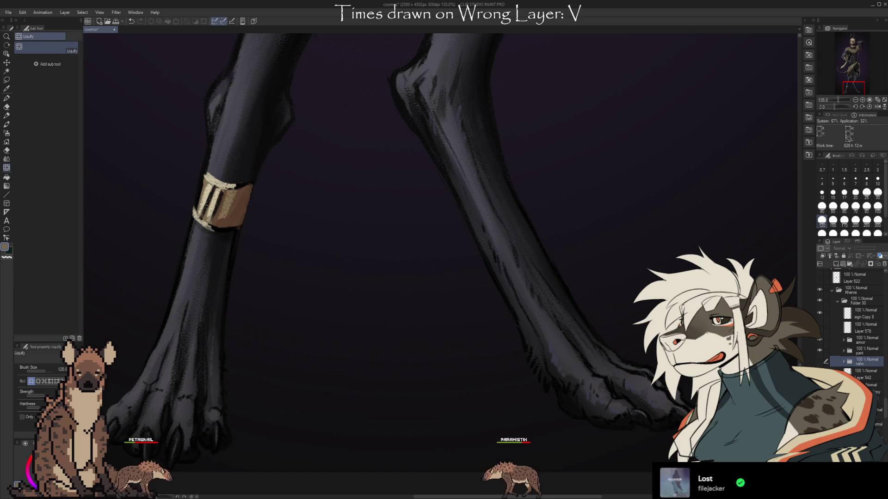
scroll(883, 410, "up", 3)
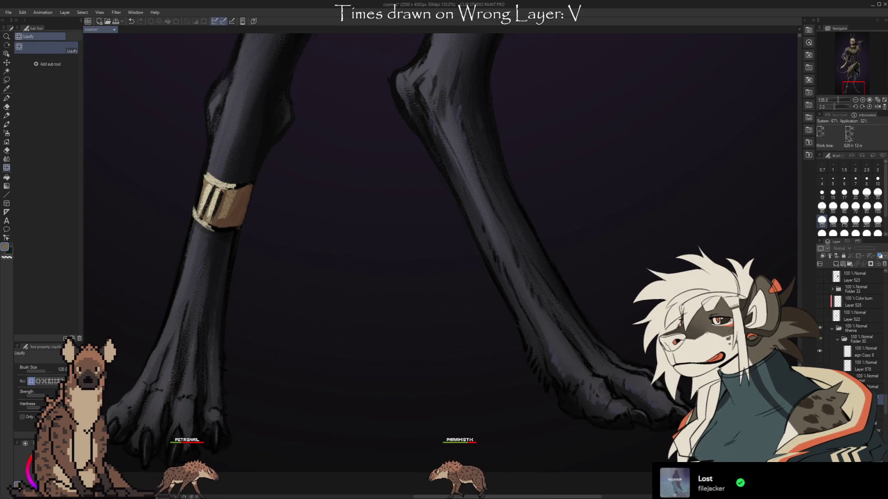
scroll(440, 264, "up", 5)
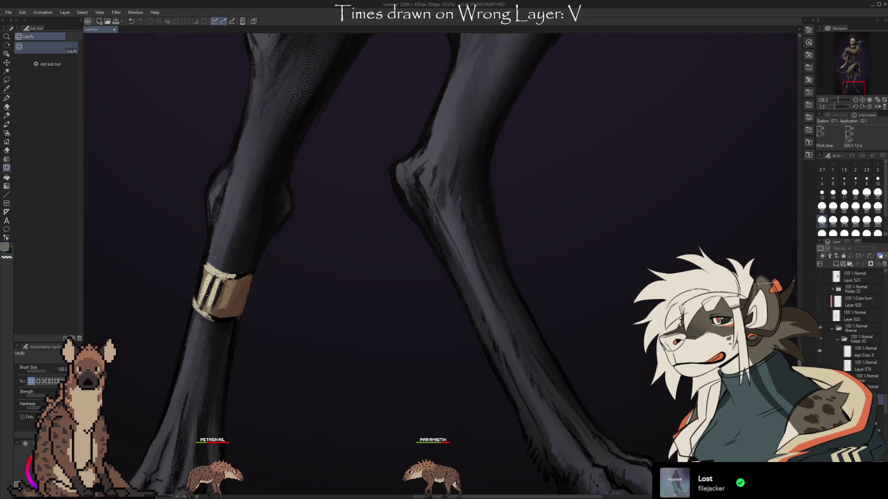
scroll(792, 336, "up", 8)
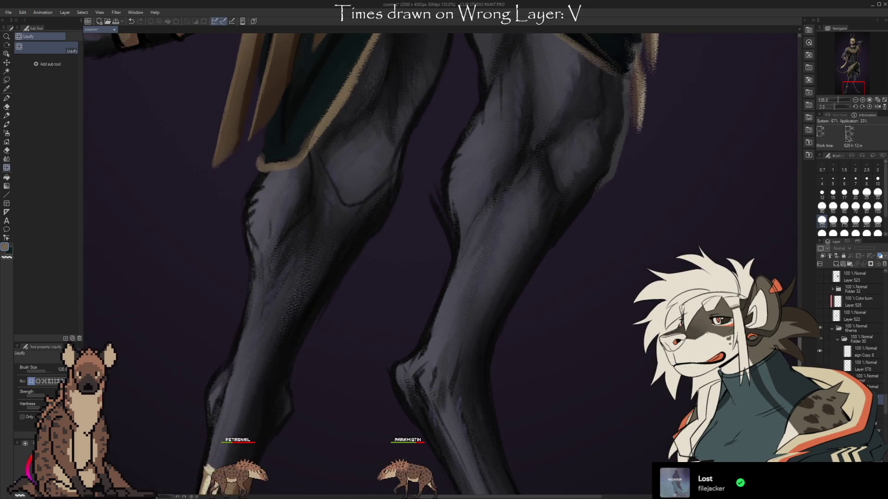
scroll(792, 337, "up", 7)
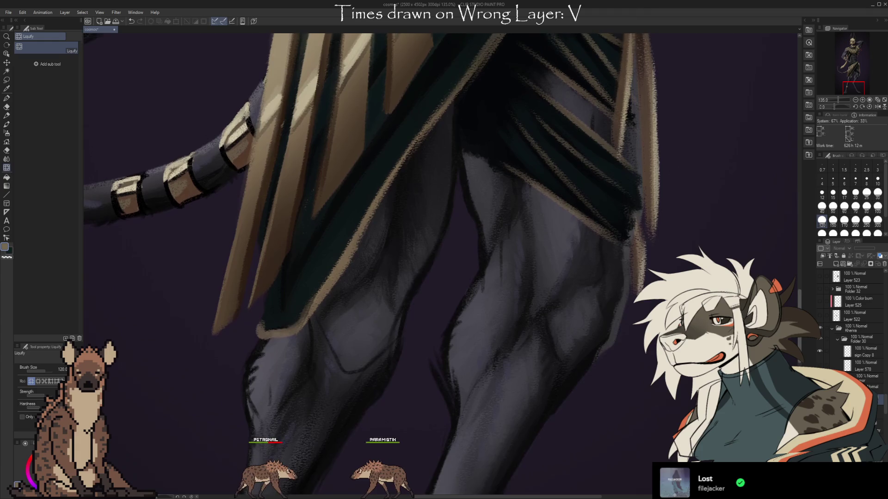
scroll(782, 282, "up", 6)
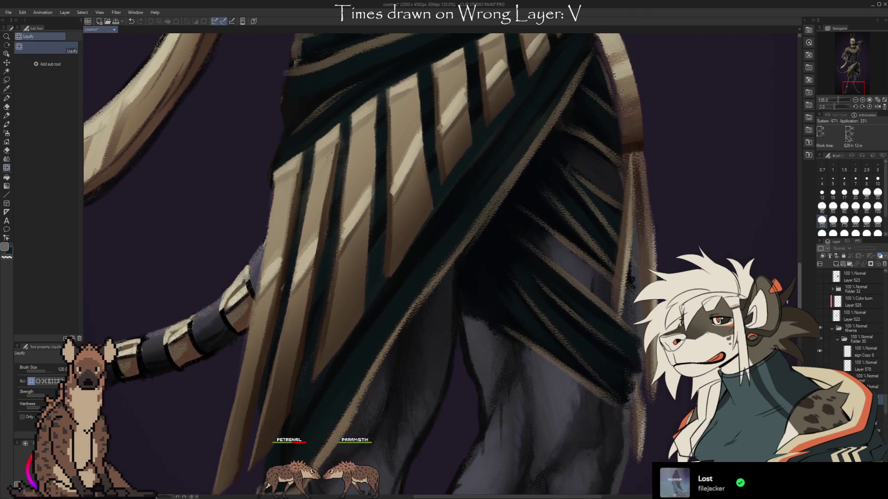
scroll(782, 282, "up", 7)
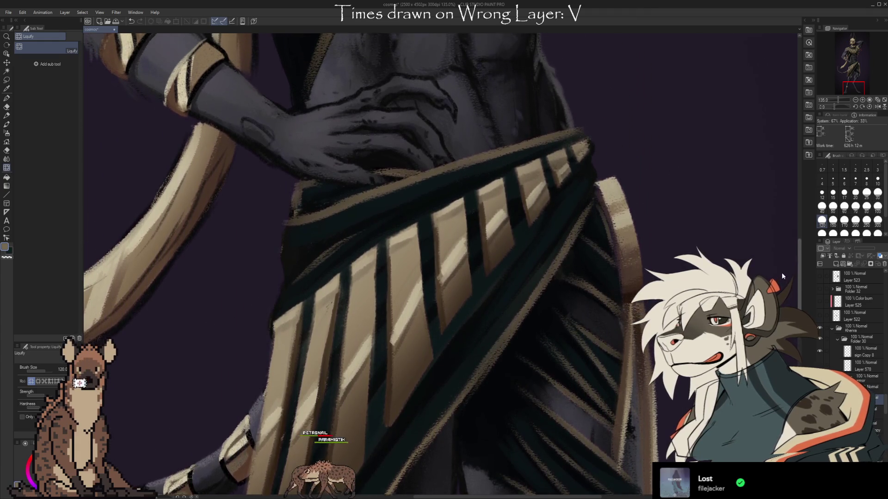
scroll(779, 259, "up", 5)
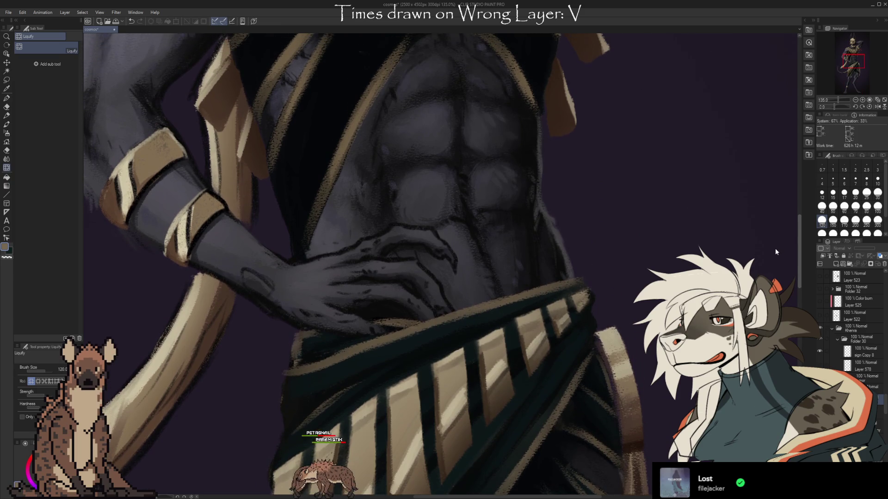
scroll(775, 241, "up", 6)
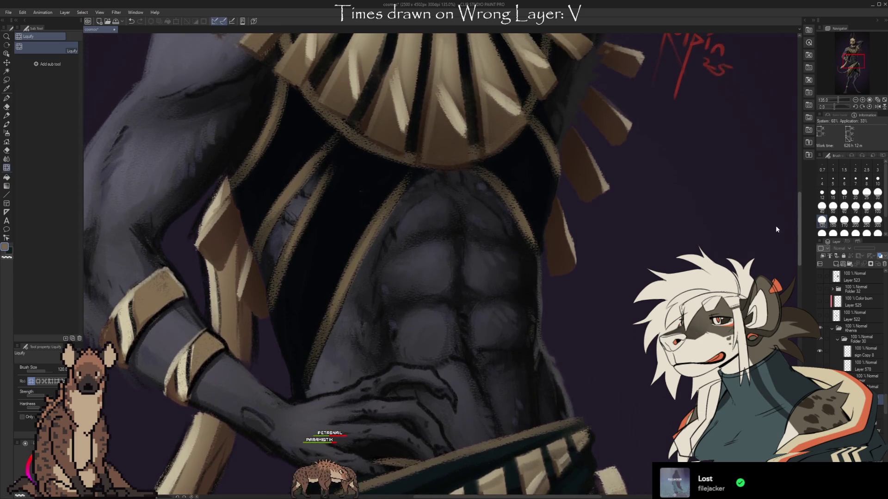
scroll(777, 215, "up", 5)
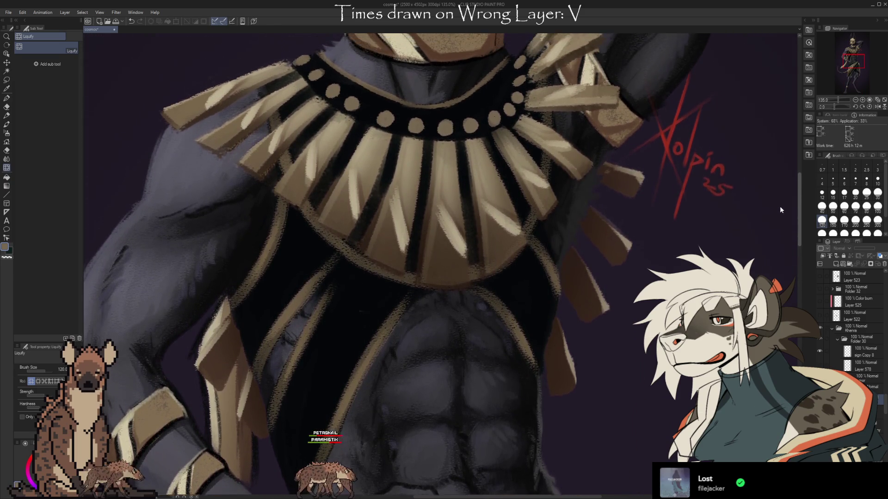
scroll(782, 201, "up", 6)
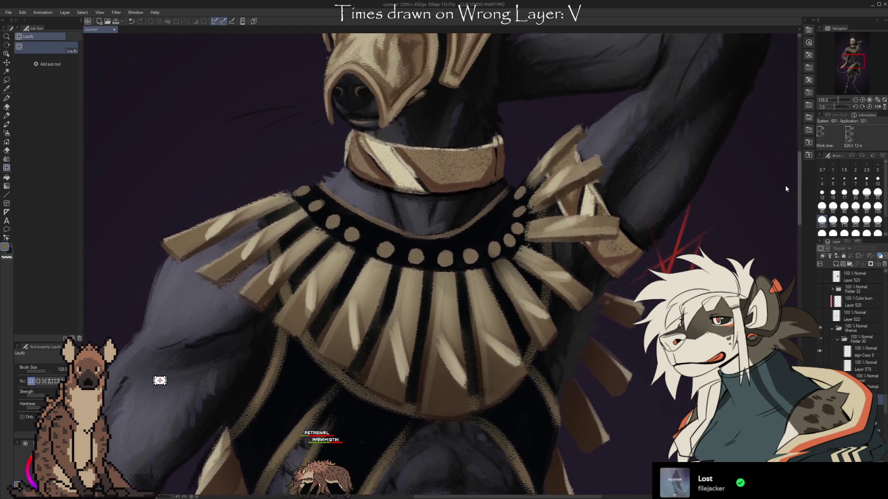
scroll(787, 179, "up", 6)
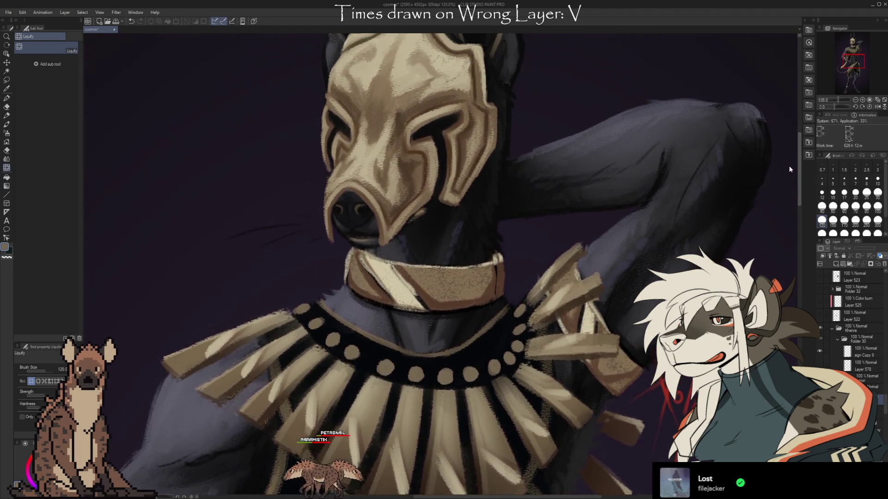
scroll(792, 149, "up", 4)
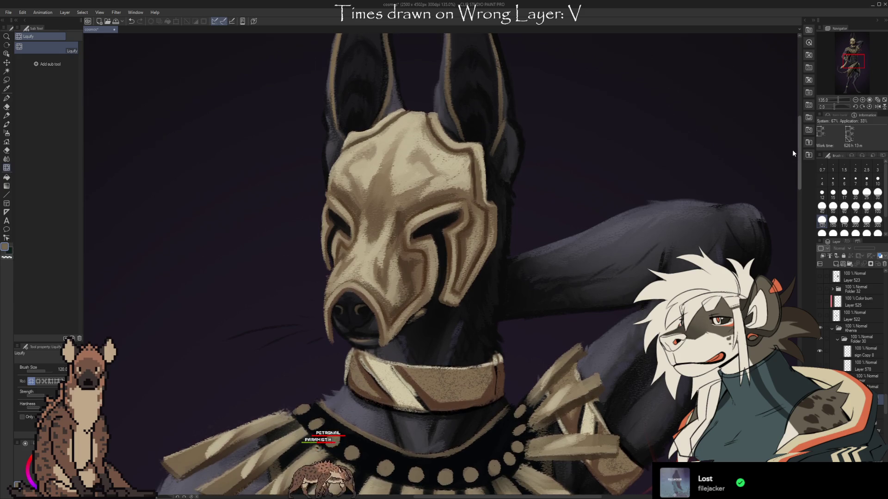
scroll(794, 140, "up", 1)
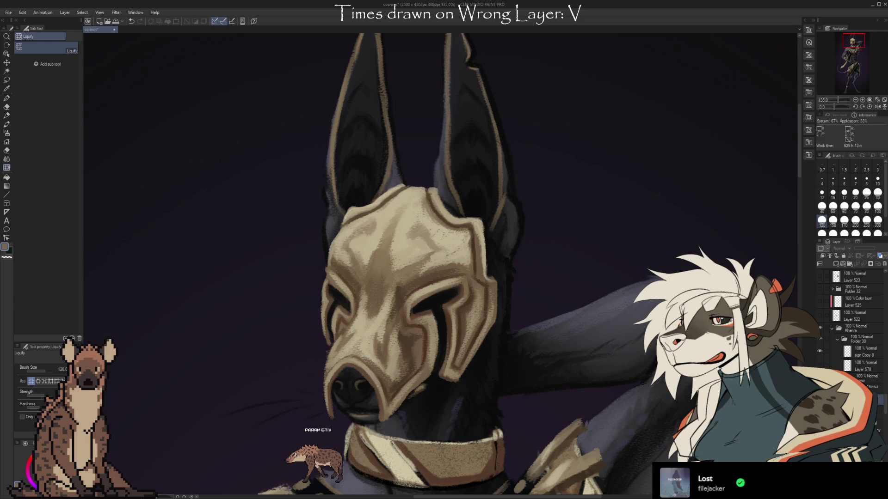
left_click_drag(798, 170, 799, 165)
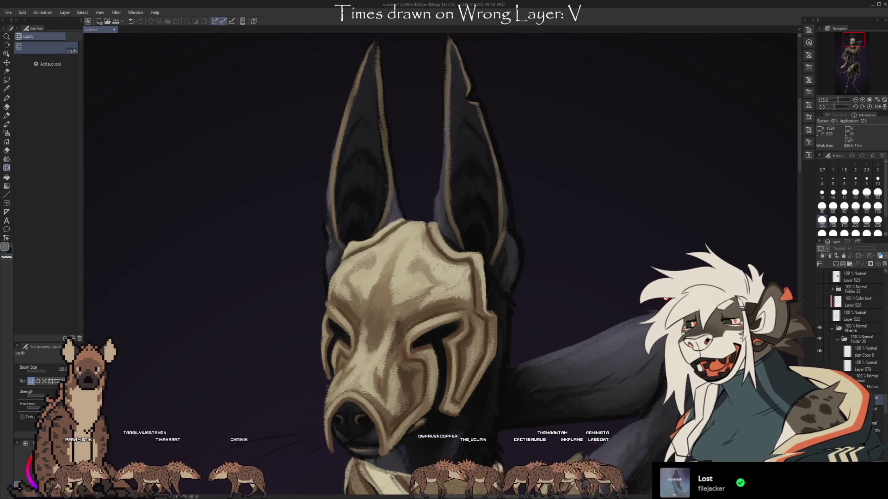
mouse_move(538, 497)
left_mouse_down()
mouse_move(462, 494)
mouse_move(530, 494)
left_mouse_up()
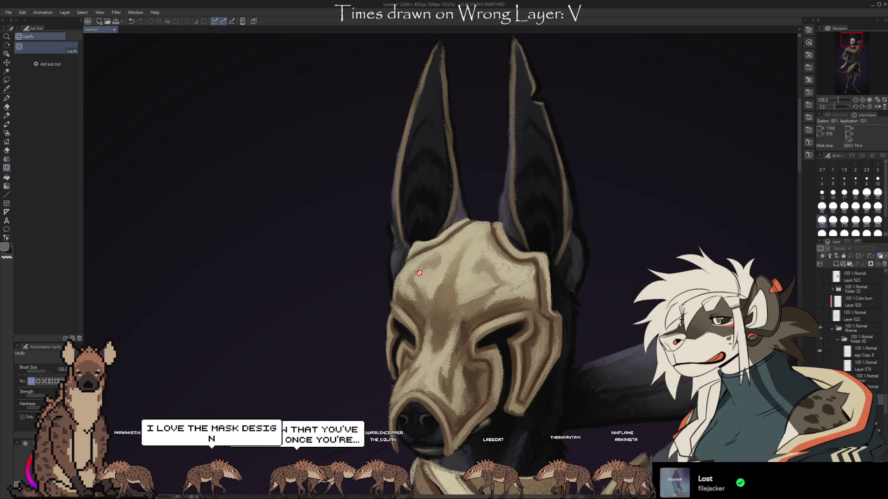
scroll(134, 142, "down", 3)
scroll(243, 98, "down", 2)
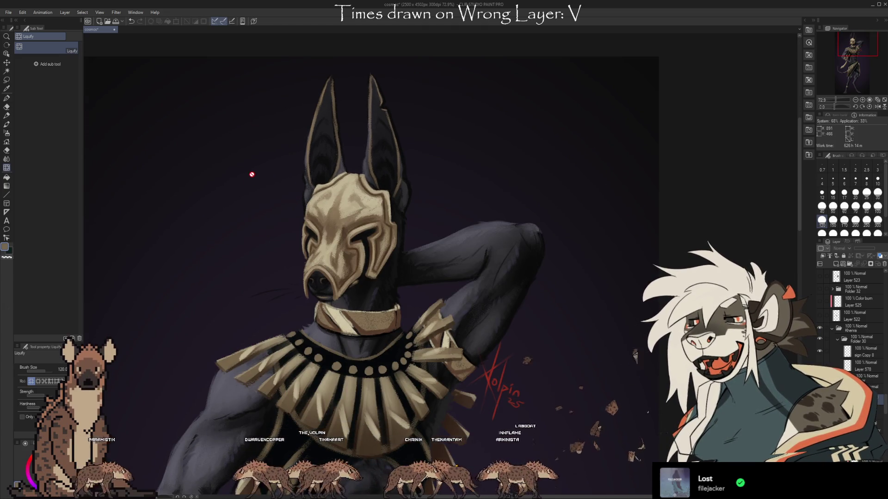
scroll(418, 107, "down", 2)
scroll(367, 84, "up", 4)
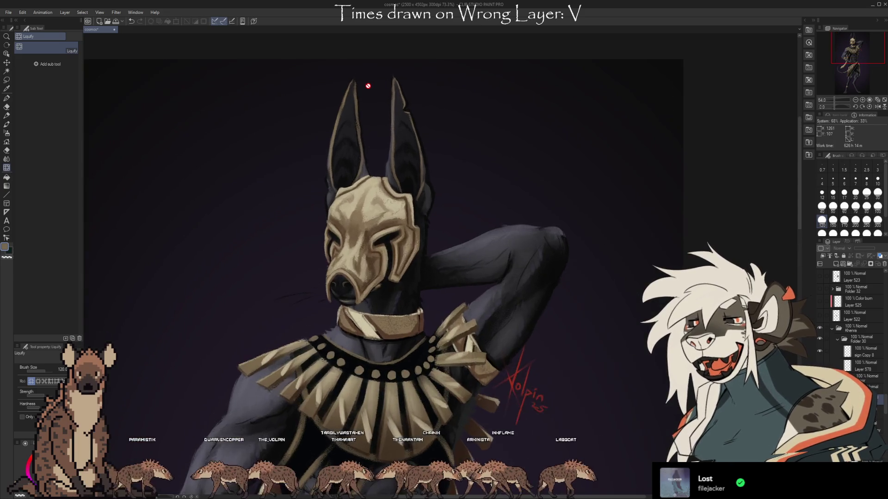
scroll(411, 82, "down", 4)
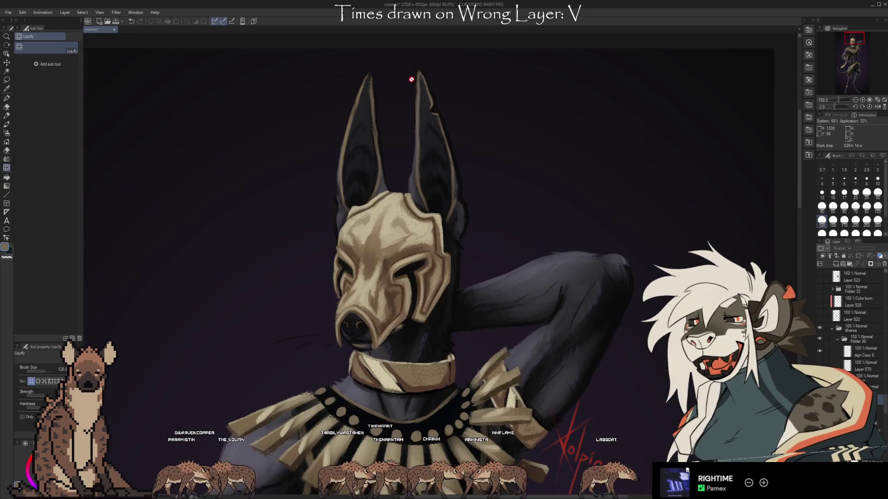
scroll(406, 295, "up", 4)
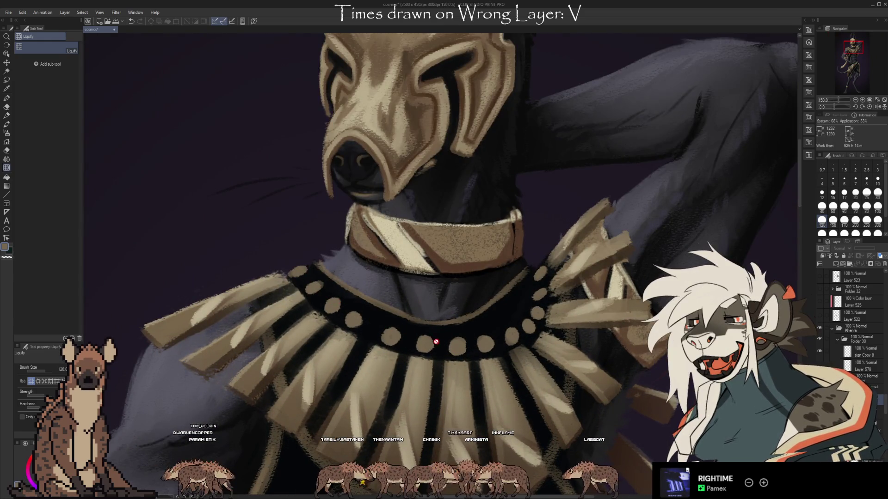
scroll(355, 288, "down", 5)
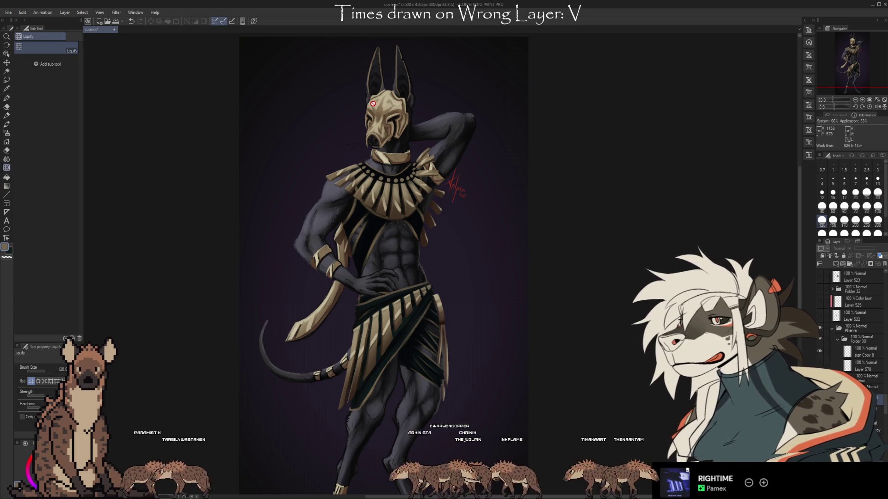
scroll(362, 68, "up", 5)
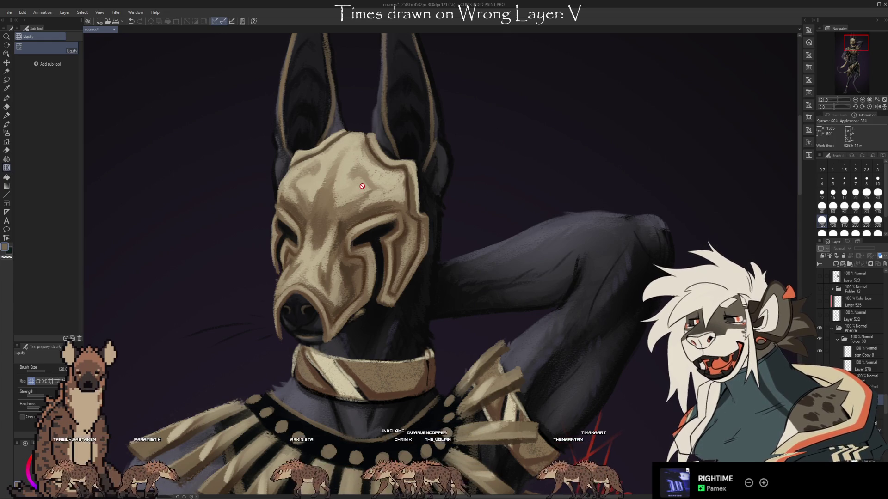
scroll(357, 181, "down", 5)
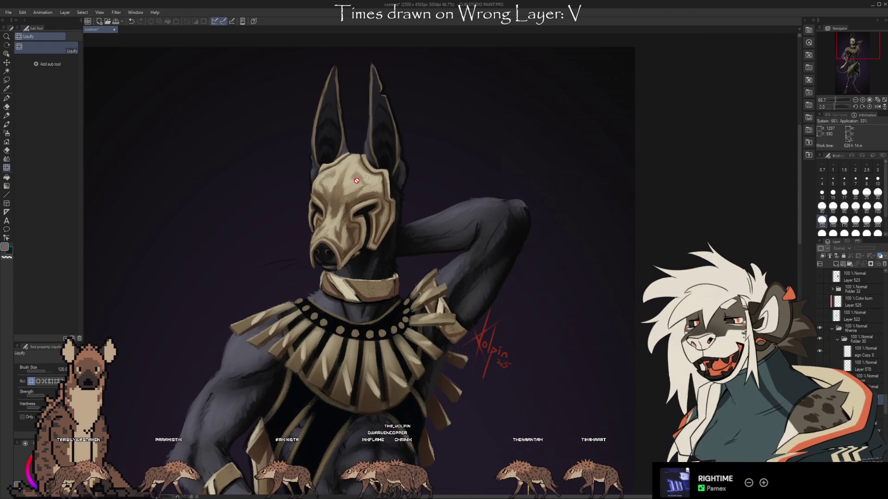
scroll(314, 220, "up", 1)
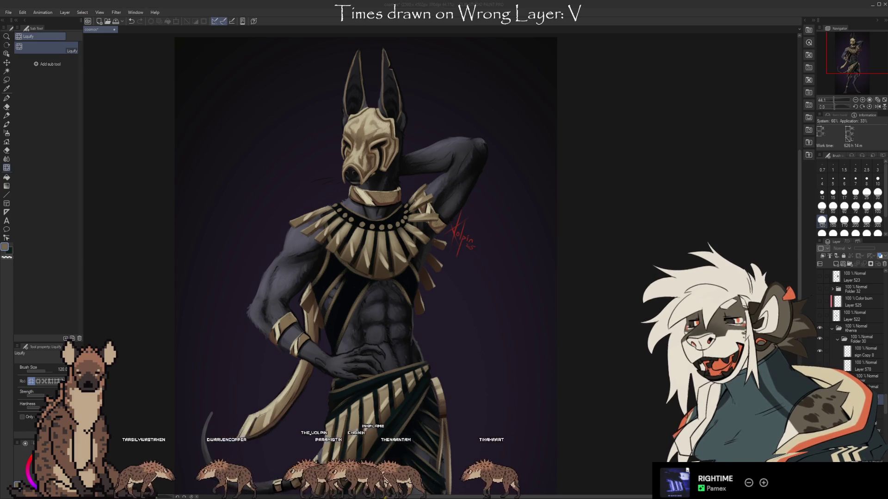
left_click(738, 59)
scroll(563, 46, "down", 3)
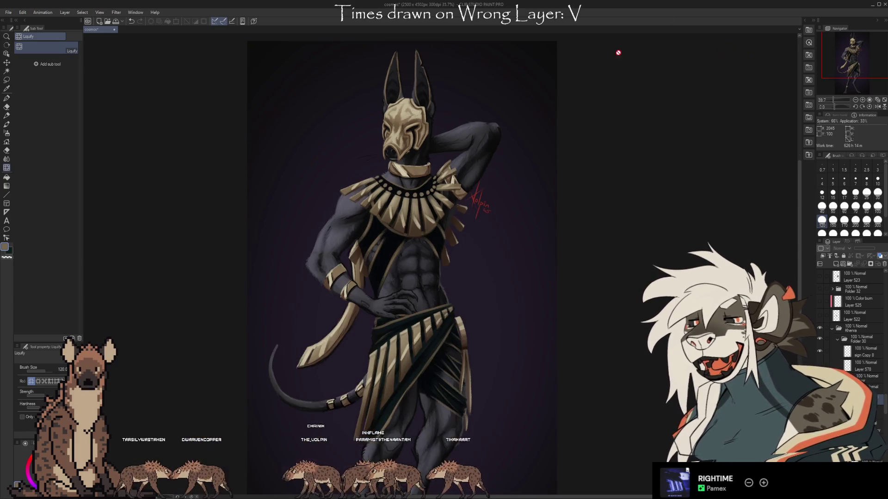
scroll(523, 82, "up", 1)
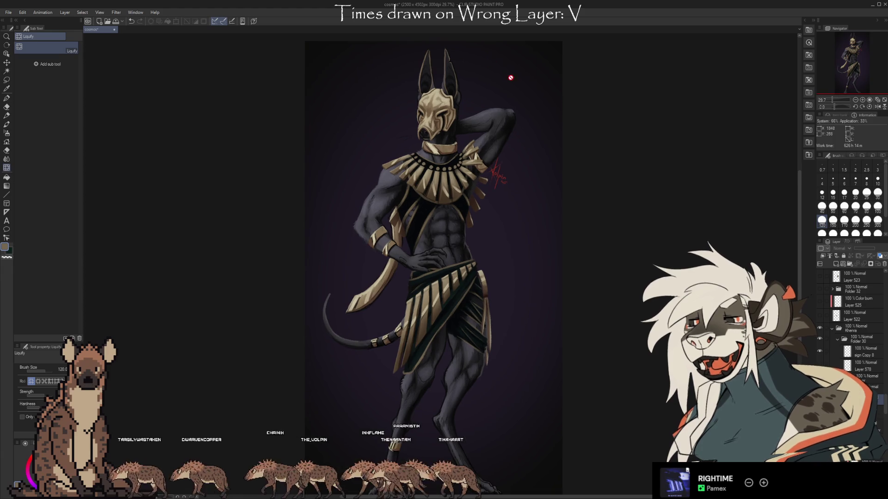
scroll(520, 83, "up", 4)
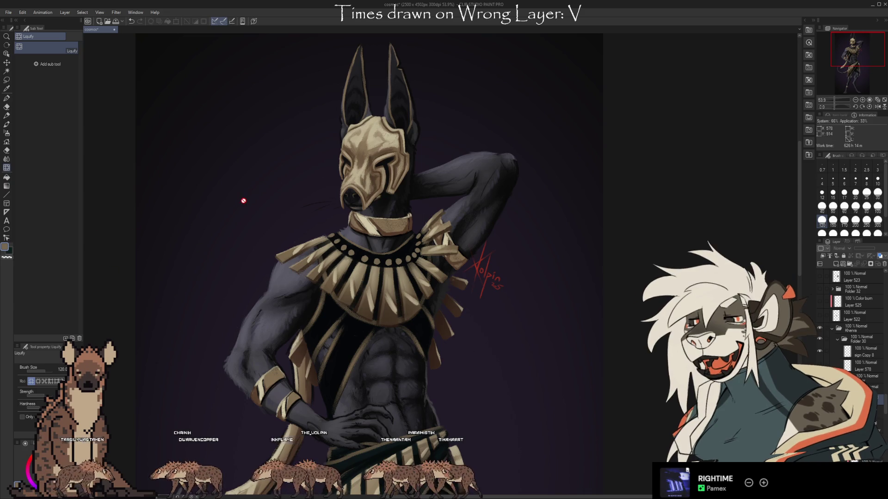
scroll(376, 128, "down", 4)
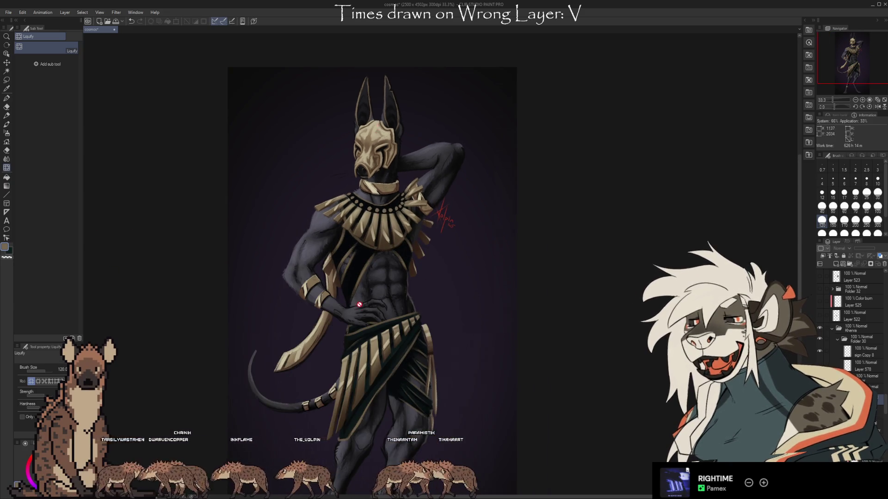
scroll(359, 303, "up", 5)
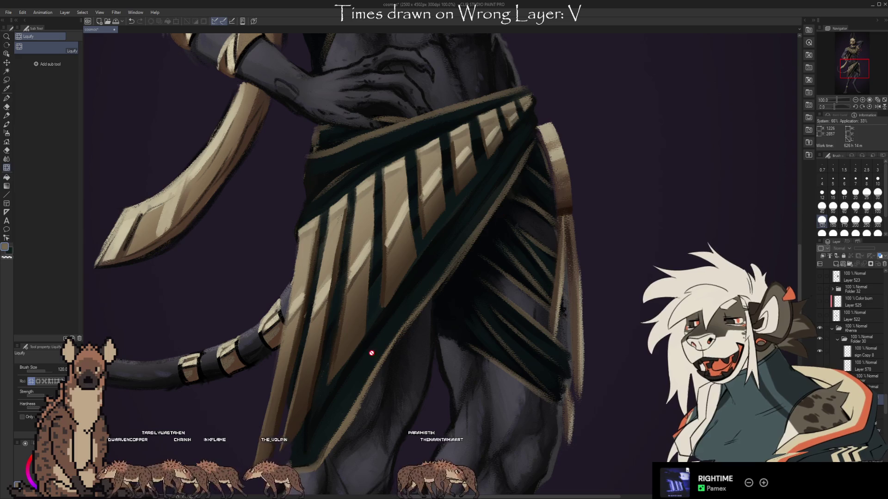
scroll(502, 222, "down", 4)
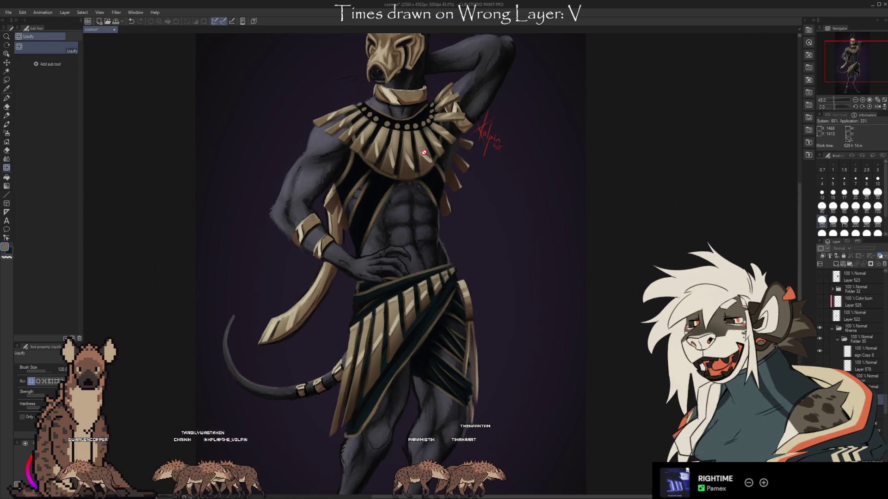
scroll(421, 102, "up", 2)
scroll(421, 102, "up", 1)
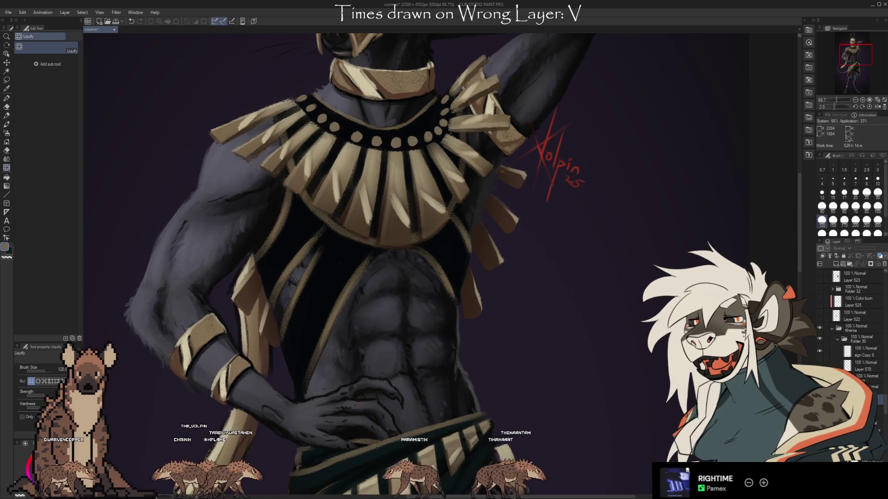
scroll(851, 324, "up", 5)
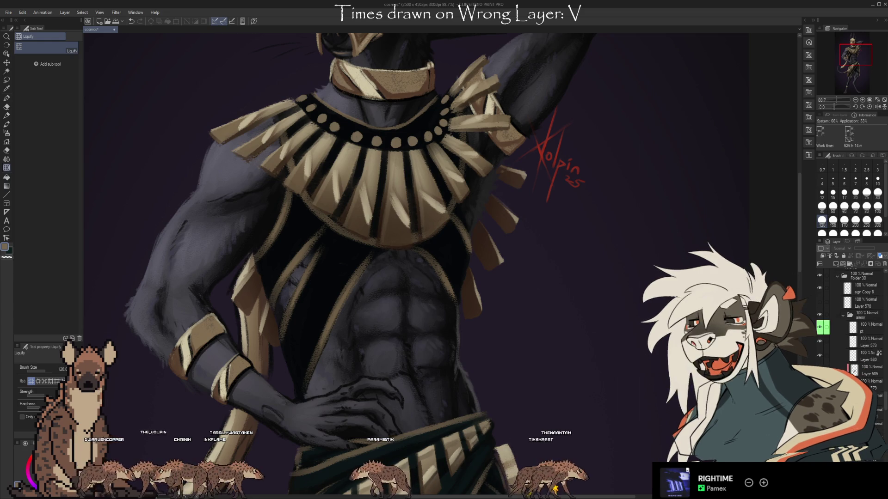
Hide one torso layer and fit the whole illustration in the window.
left_click(820, 329)
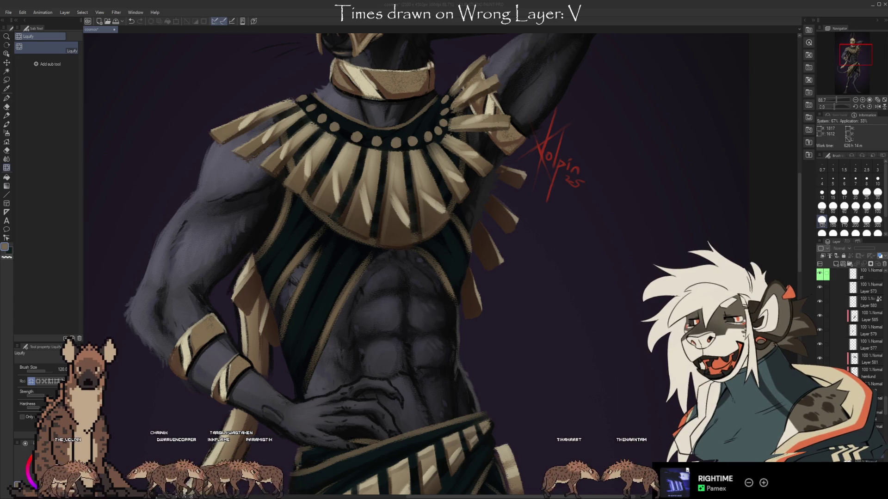
key("ctrl+0")
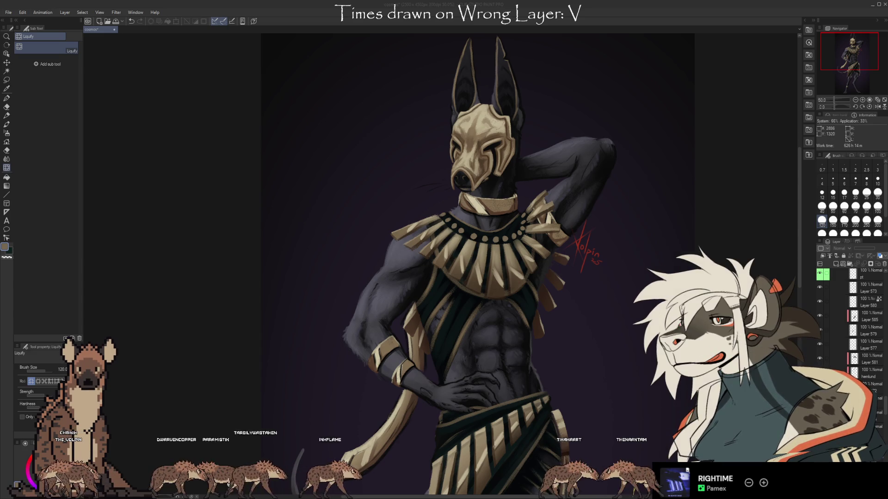
key("ctrl+minus")
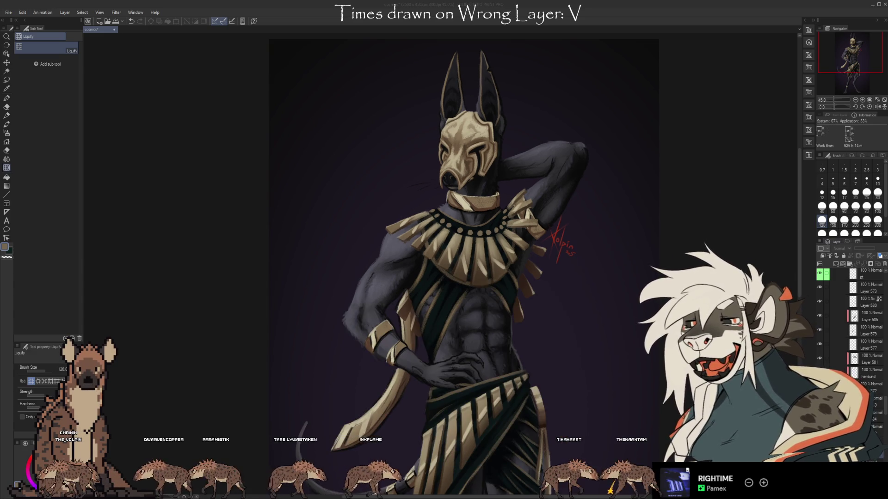
scroll(823, 358, "down", 5)
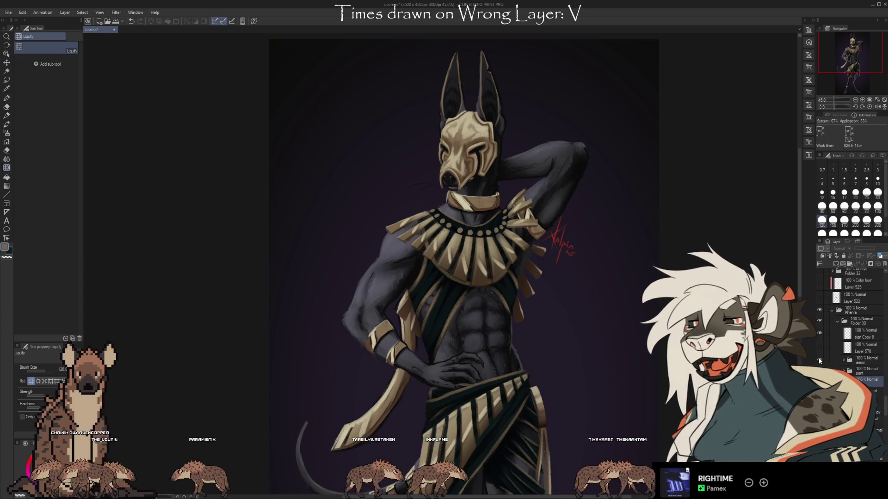
Hide the gold armor and settle around 81% on the bare head, arm and chest.
left_click(820, 359)
scroll(422, 147, "up", 2)
scroll(423, 148, "up", 4)
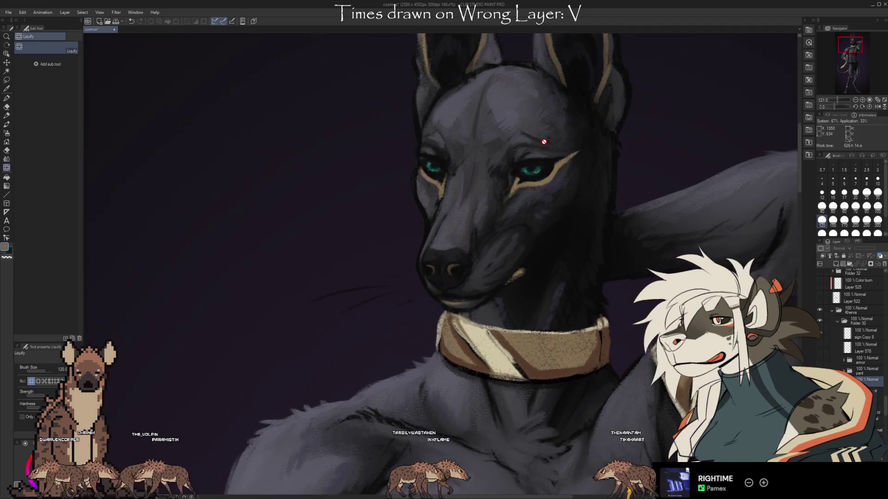
scroll(377, 143, "down", 1)
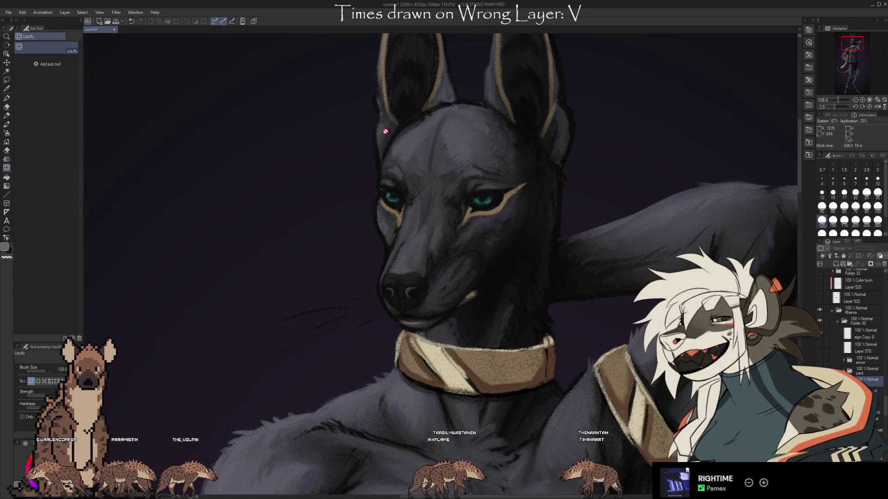
scroll(396, 87, "down", 1)
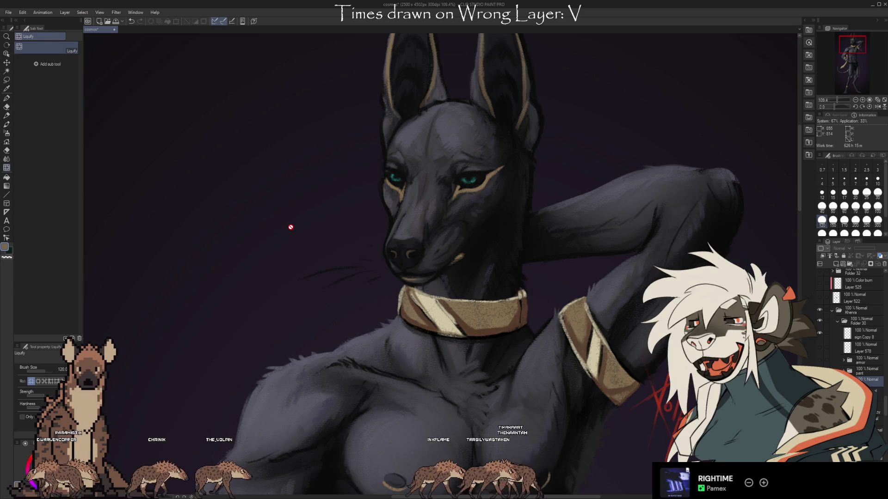
scroll(344, 249, "up", 1)
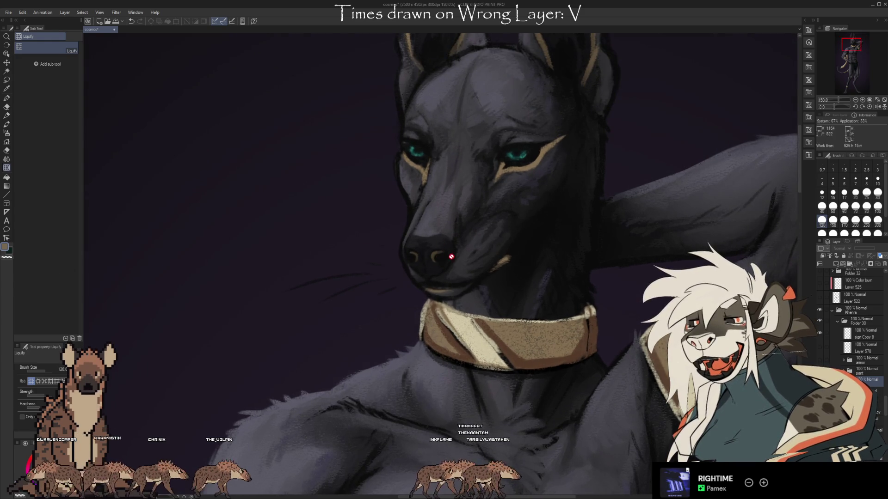
scroll(440, 290, "down", 1)
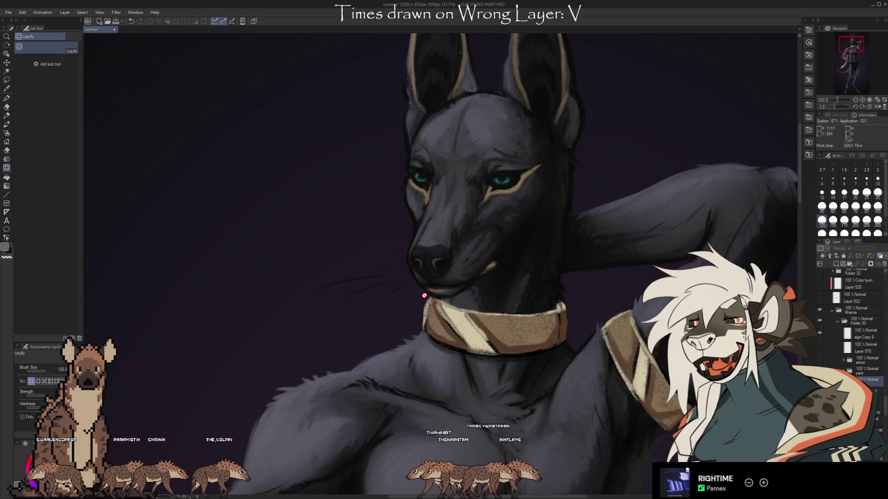
scroll(457, 288, "up", 3)
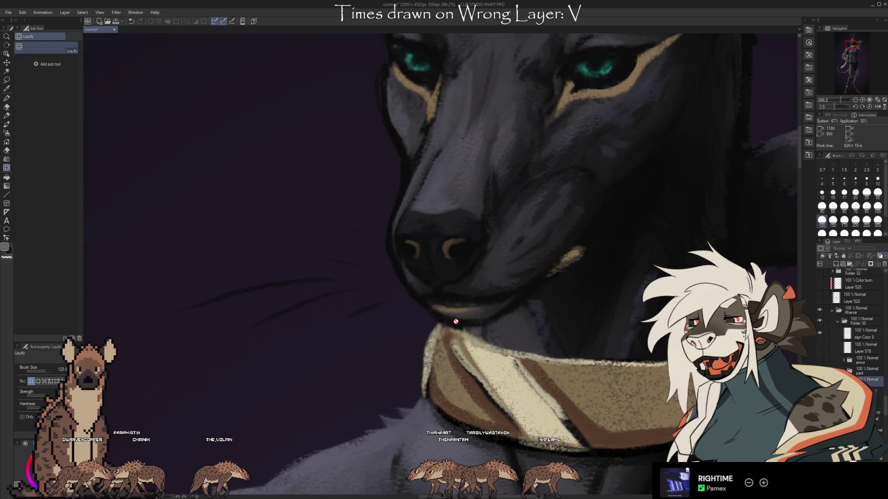
scroll(485, 315, "up", 3)
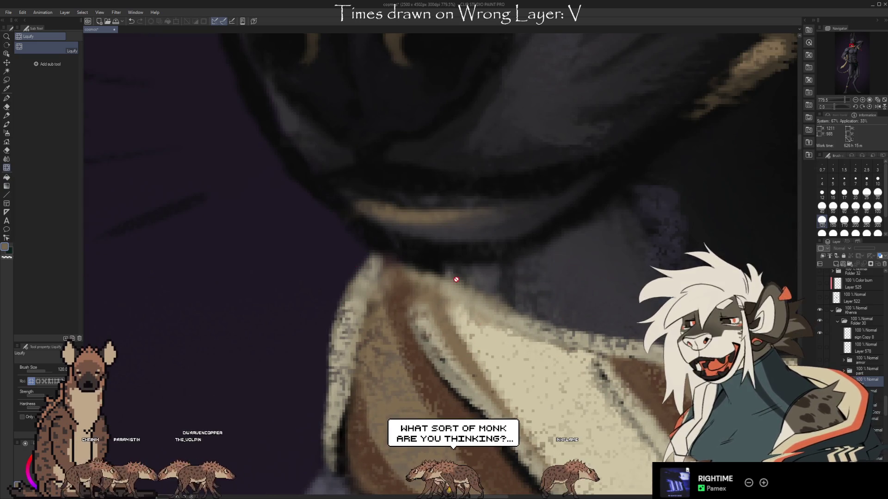
scroll(516, 303, "down", 4)
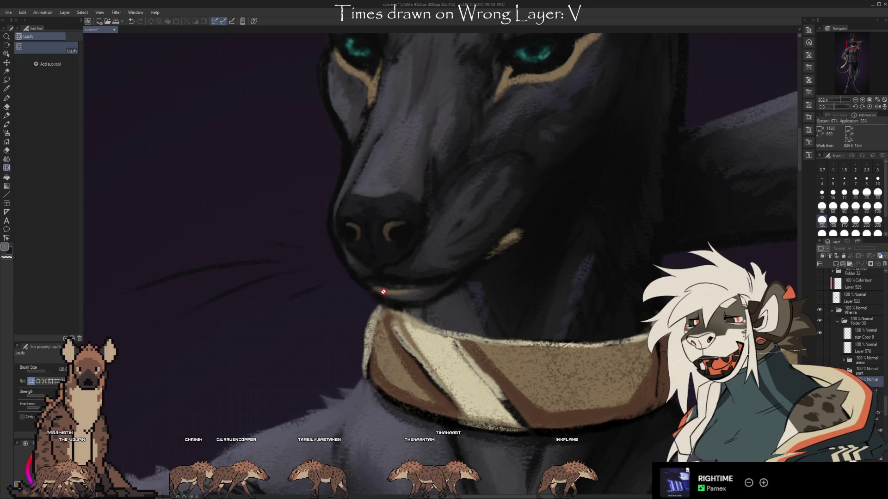
scroll(401, 359, "down", 1)
scroll(400, 359, "down", 1)
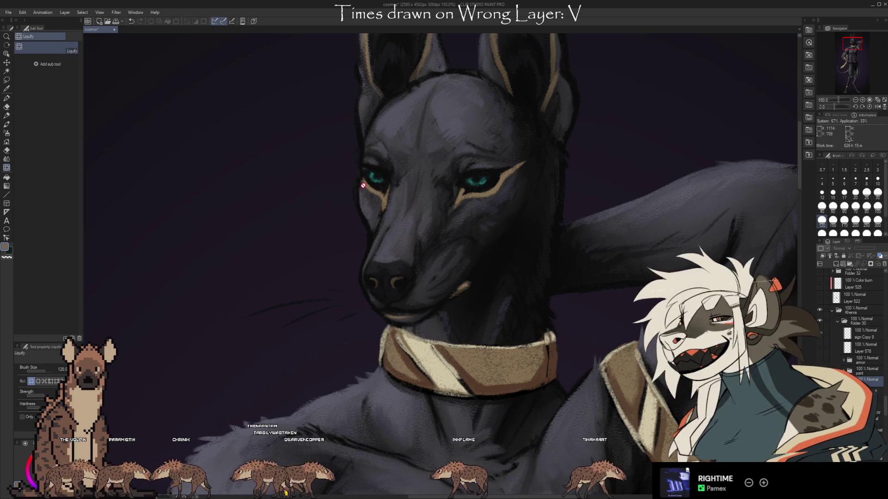
scroll(375, 189, "down", 4)
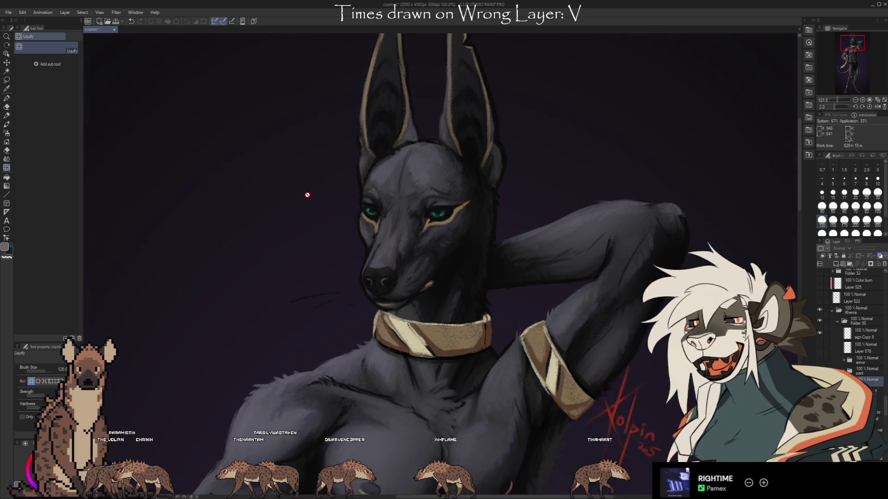
scroll(365, 222, "down", 1)
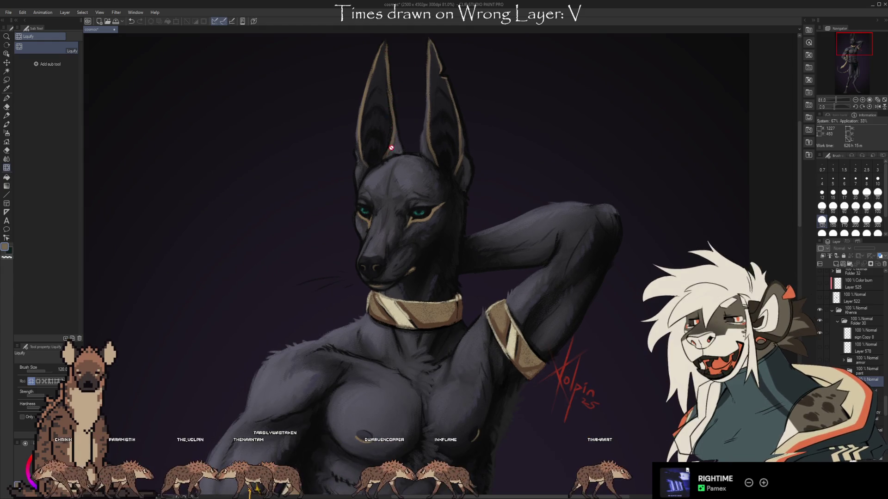
scroll(355, 227, "up", 2)
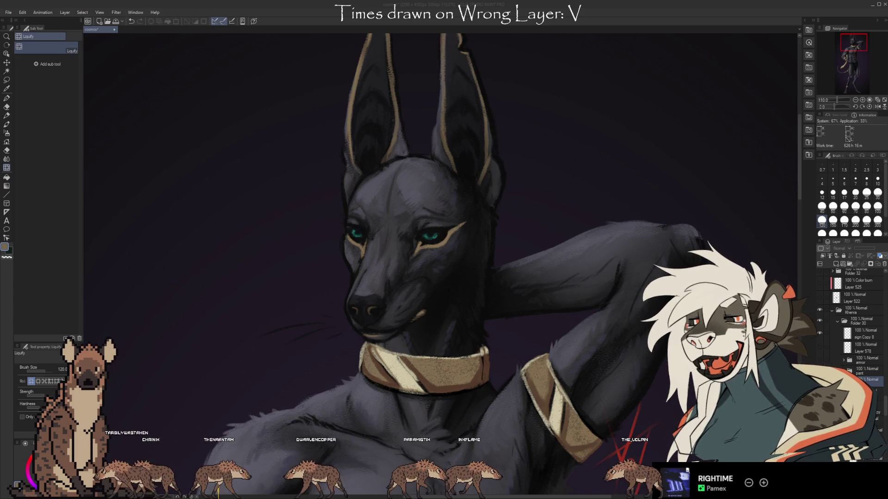
key("ctrl+minus")
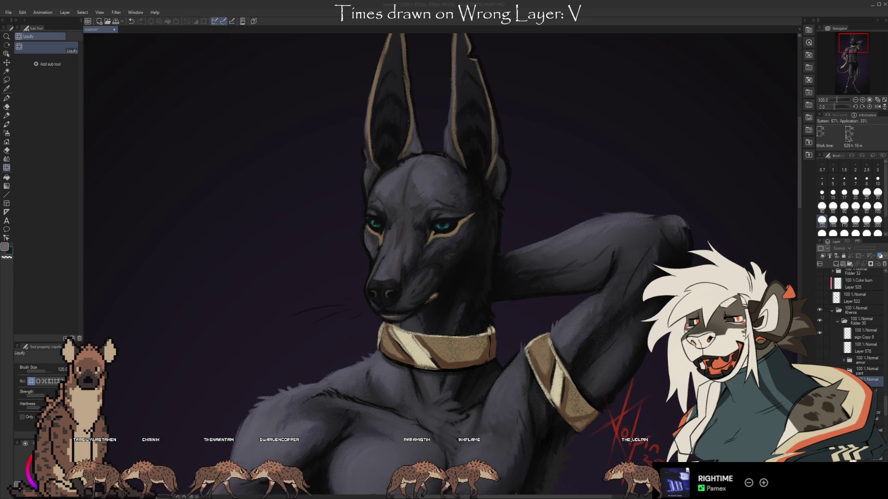
Zoom out to about 50%, check the mask and collar close up, then show the full canvas.
scroll(570, 166, "down", 3)
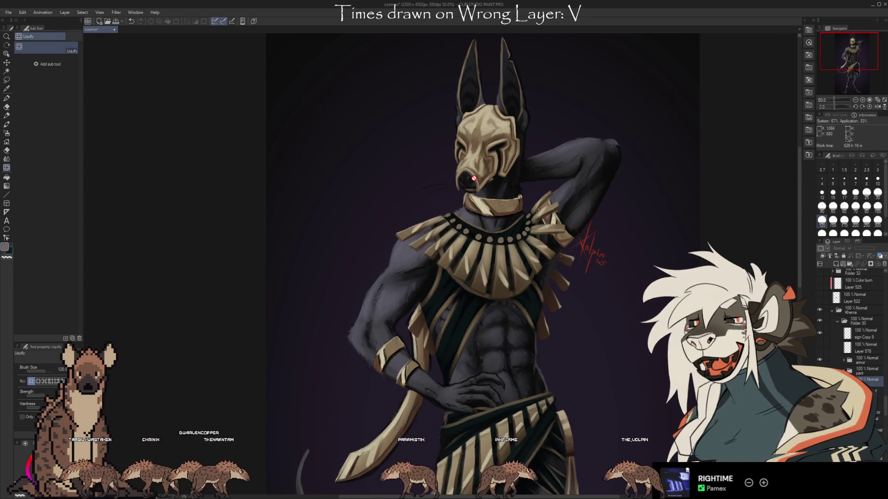
scroll(382, 158, "down", 2)
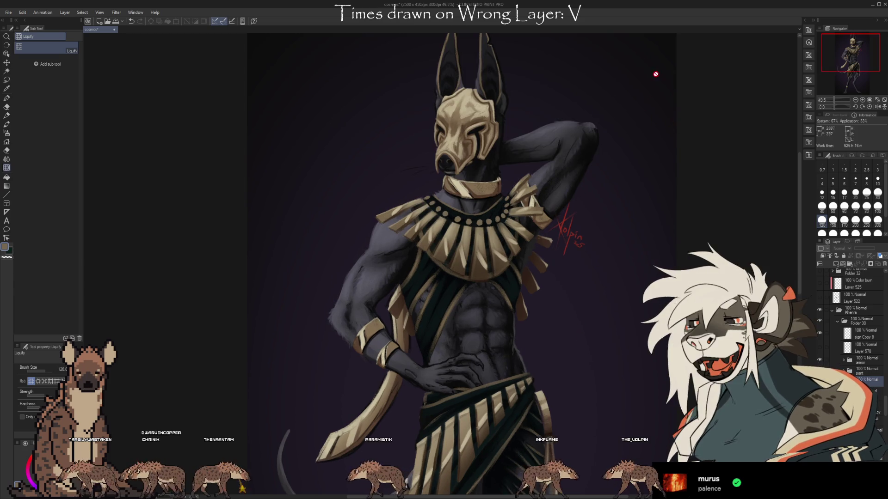
scroll(658, 75, "down", 1)
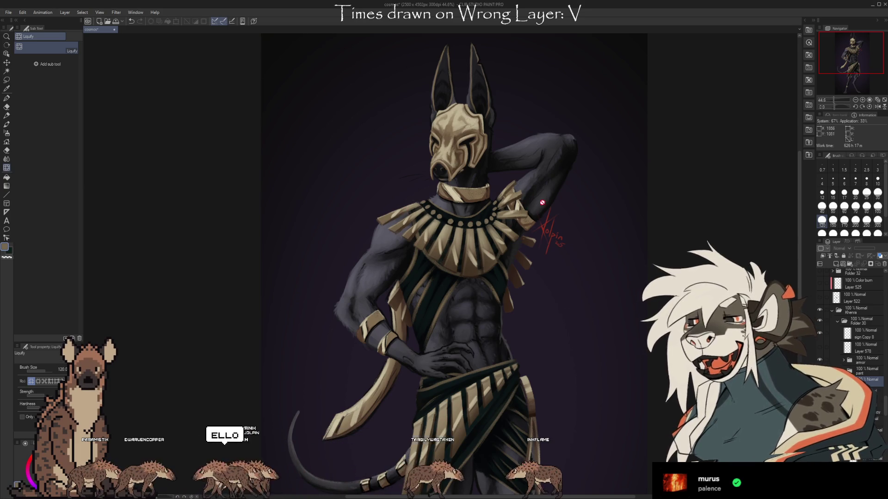
scroll(455, 108, "up", 3)
scroll(454, 108, "up", 1)
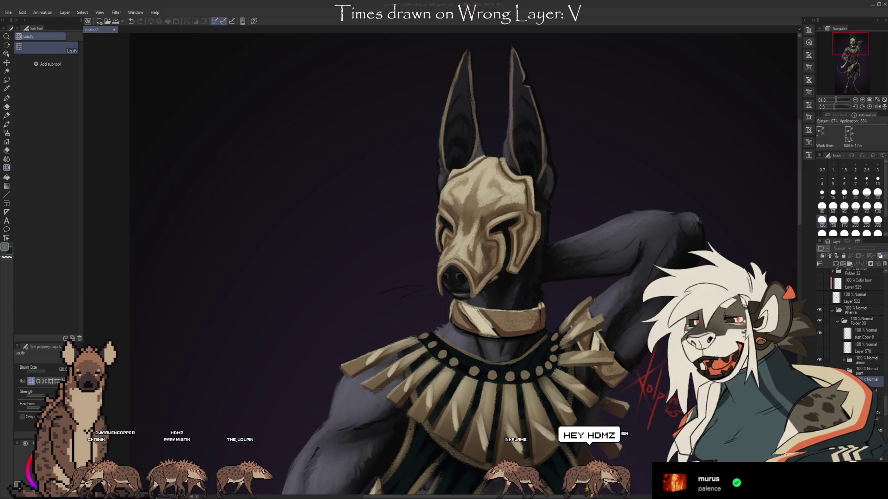
scroll(430, 258, "down", 5)
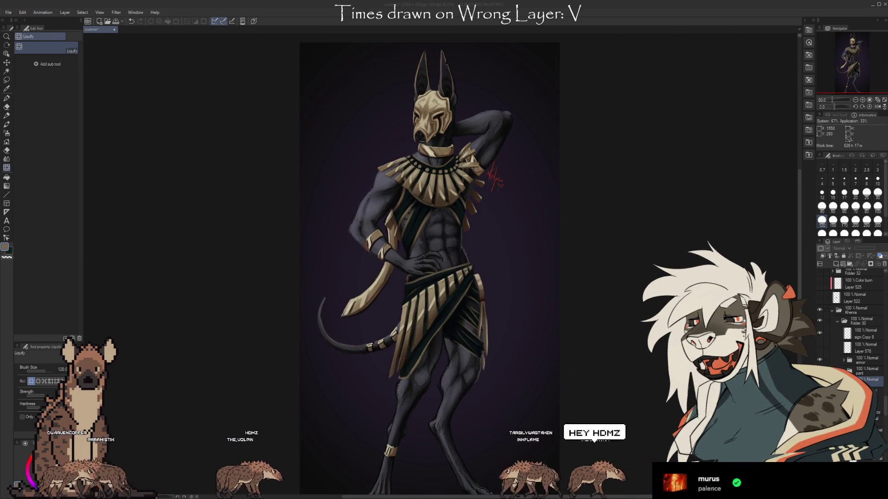
scroll(430, 268, "down", 1)
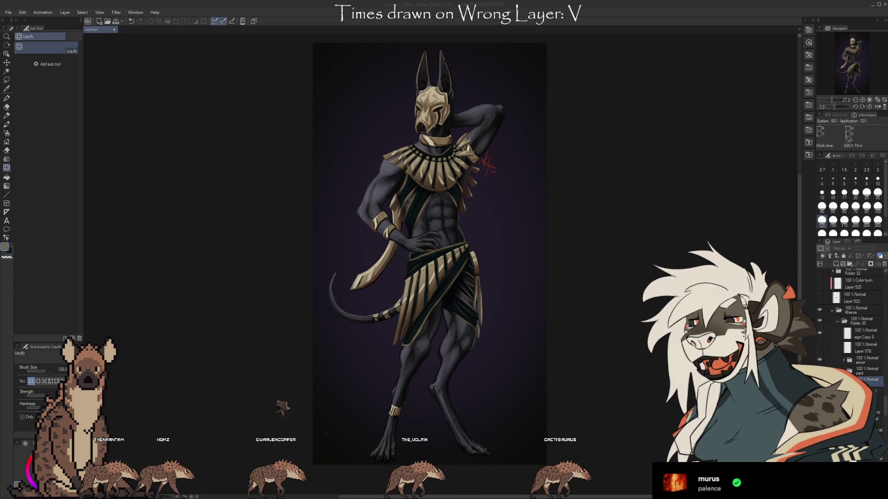
Zoom to about 80% on the masked head and collar, then settle around 60%.
scroll(479, 79, "up", 3)
scroll(398, 85, "up", 3)
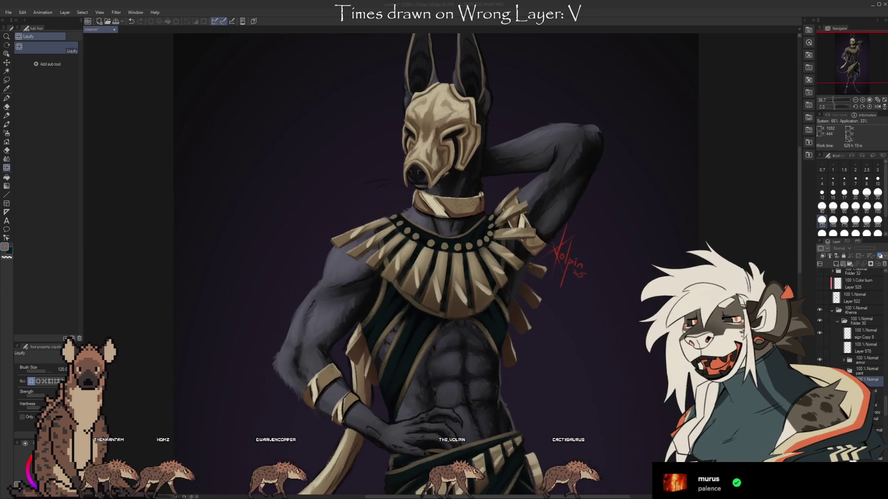
scroll(347, 199, "down", 1)
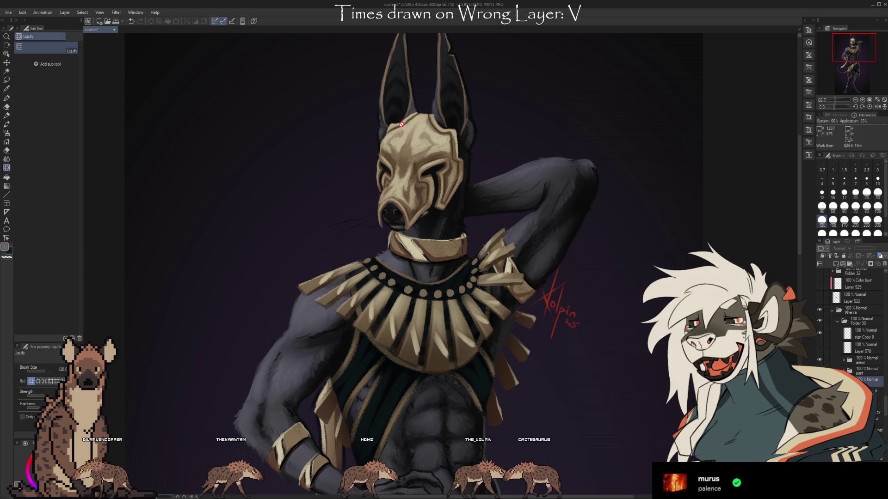
key("ctrl+minus")
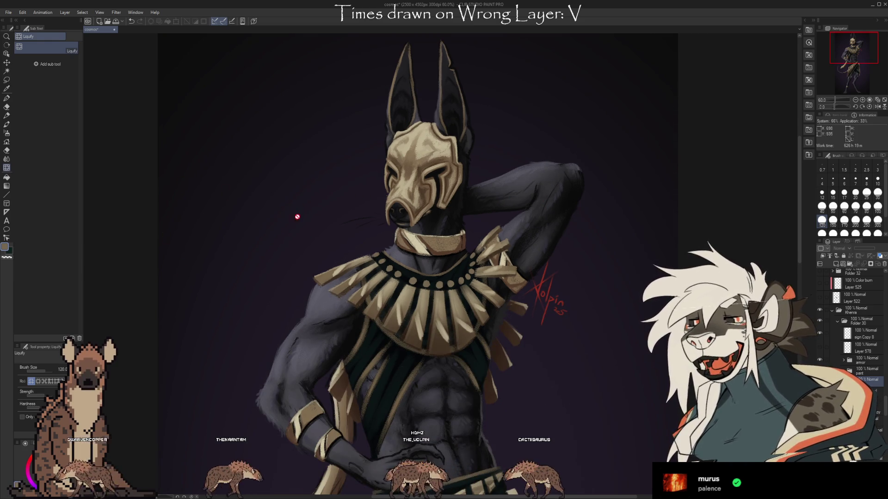
key("ctrl+minus")
key("ctrl+minus")
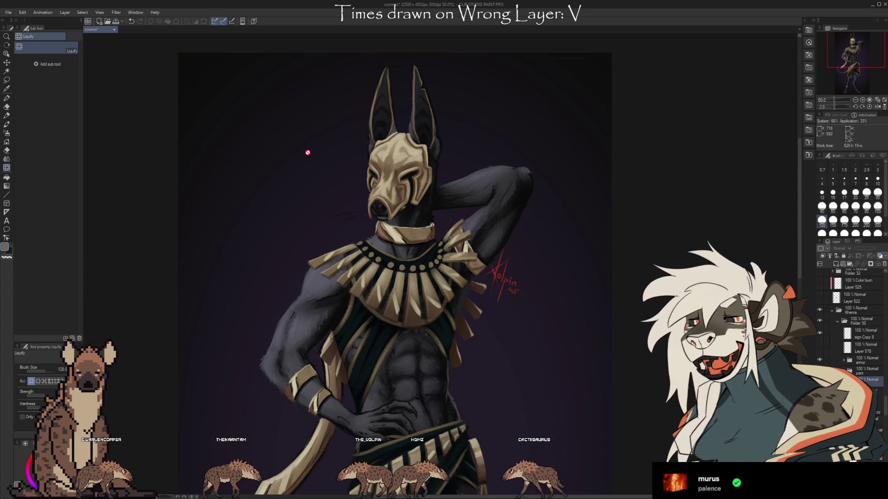
scroll(472, 130, "up", 2)
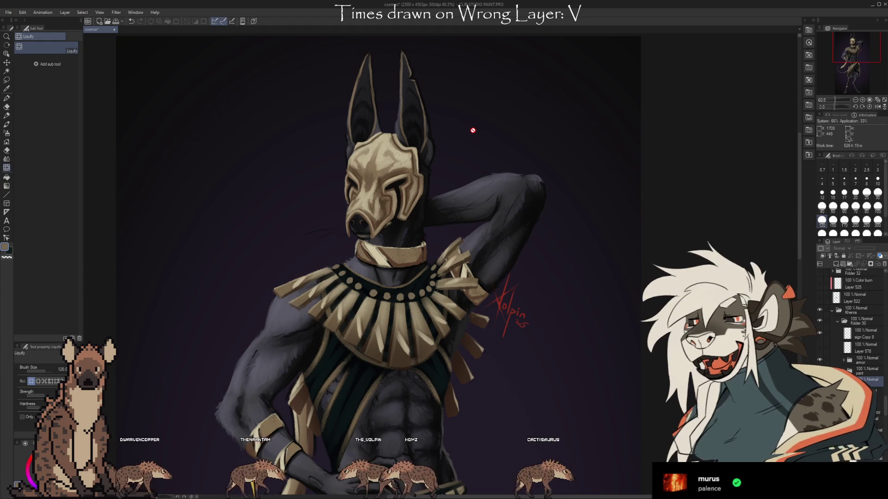
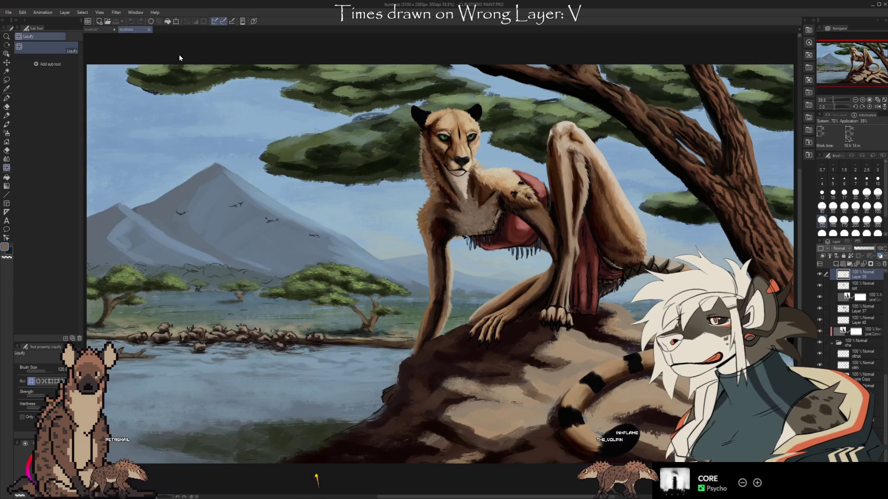
After zooming around the cheetah huntress painting, switch to the cosmos Anubis document.
scroll(504, 111, "down", 1)
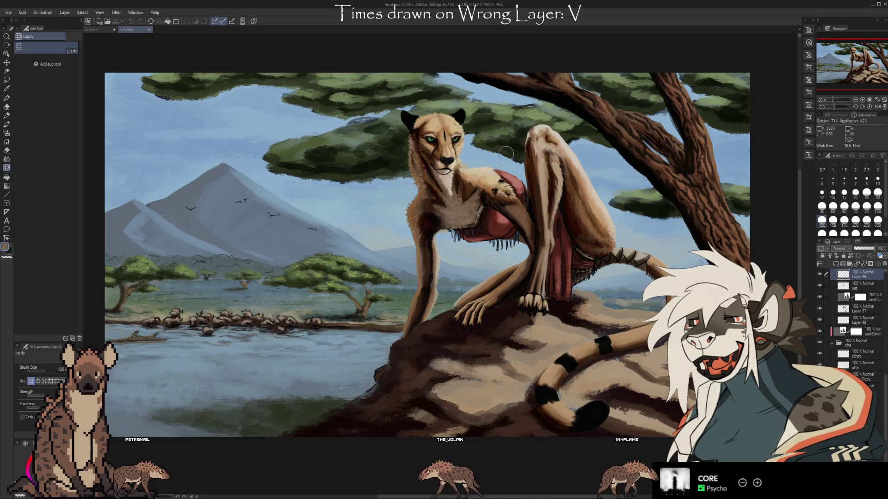
scroll(480, 148, "up", 5)
scroll(353, 141, "up", 2)
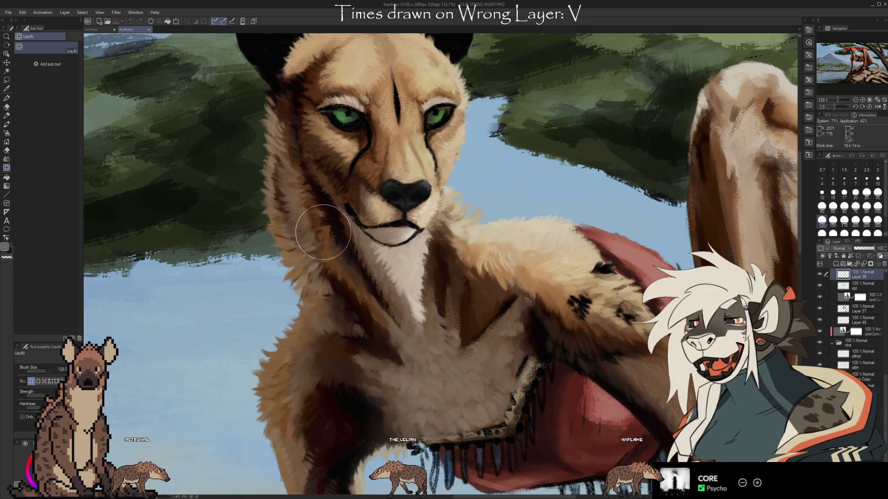
scroll(276, 239, "down", 1)
scroll(253, 153, "down", 2)
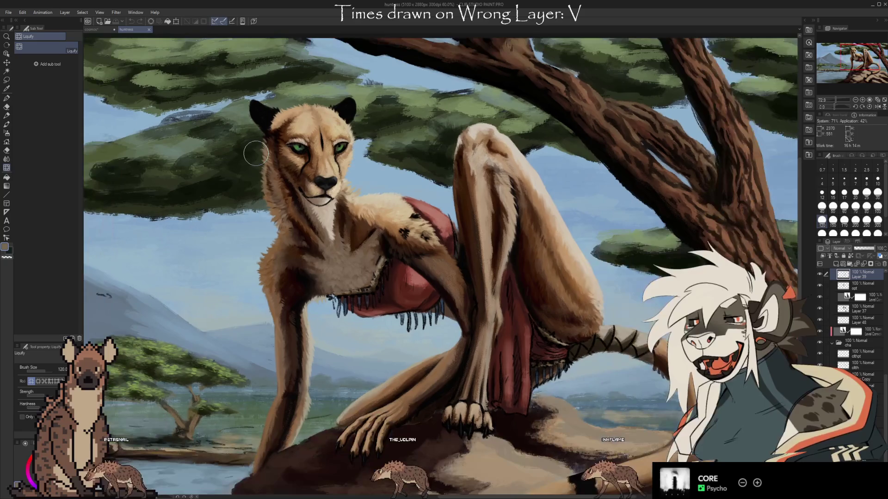
scroll(398, 292, "up", 5)
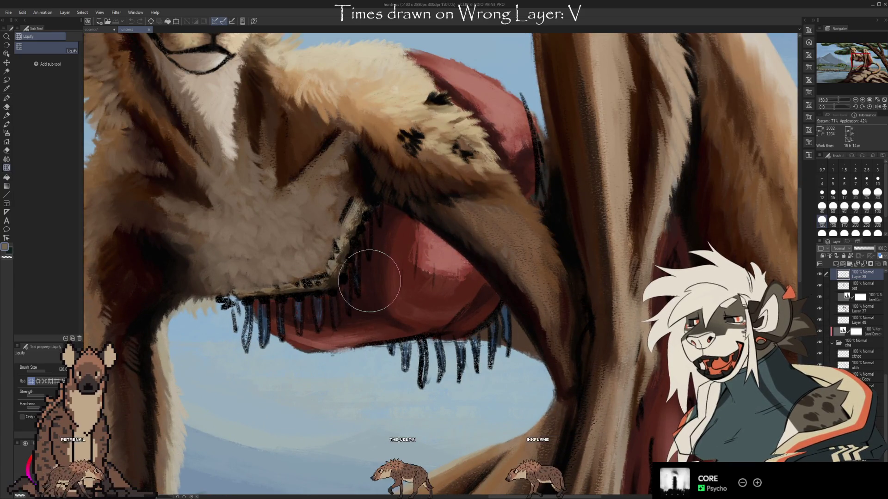
scroll(368, 278, "down", 3)
scroll(507, 149, "down", 2)
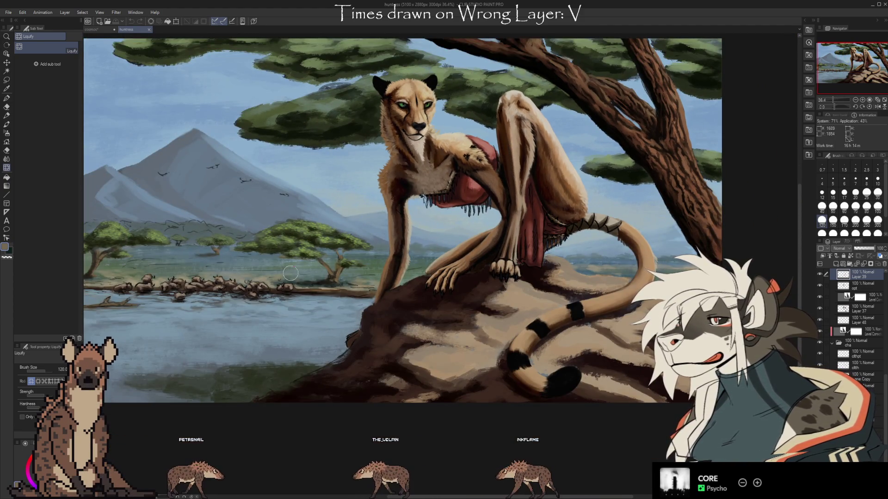
scroll(148, 296, "up", 4)
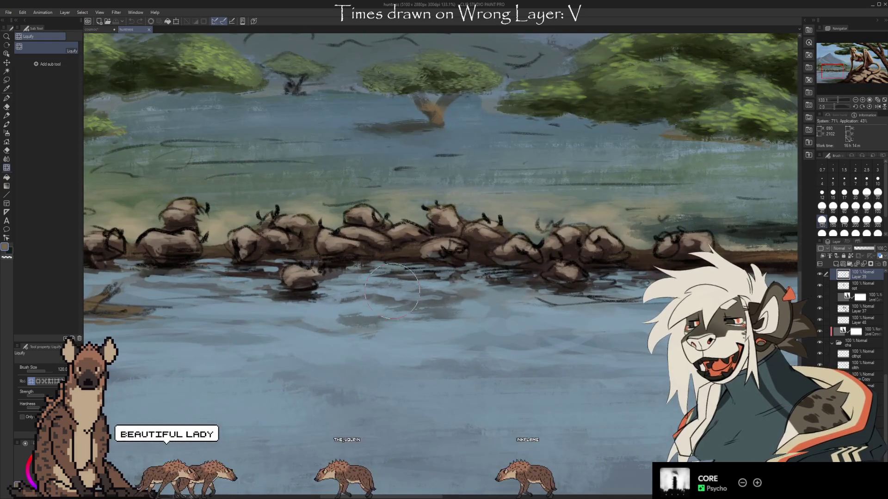
scroll(365, 194, "down", 2)
scroll(171, 353, "down", 2)
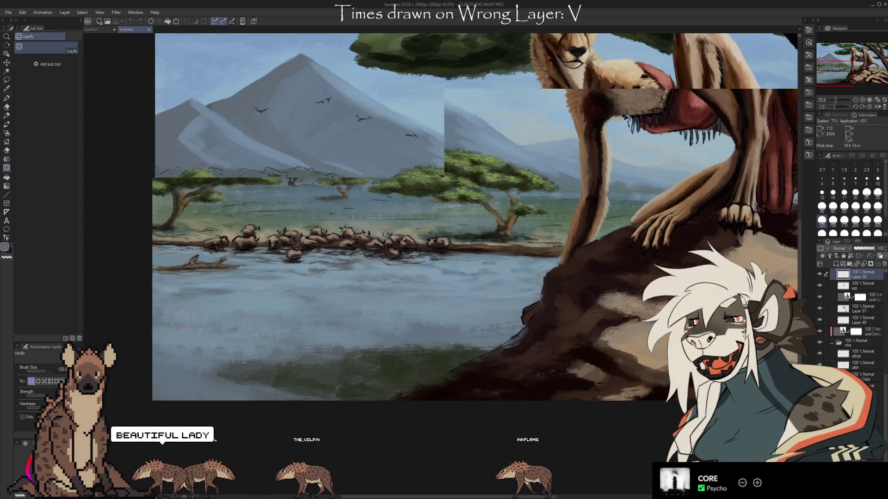
scroll(418, 197, "up", 1)
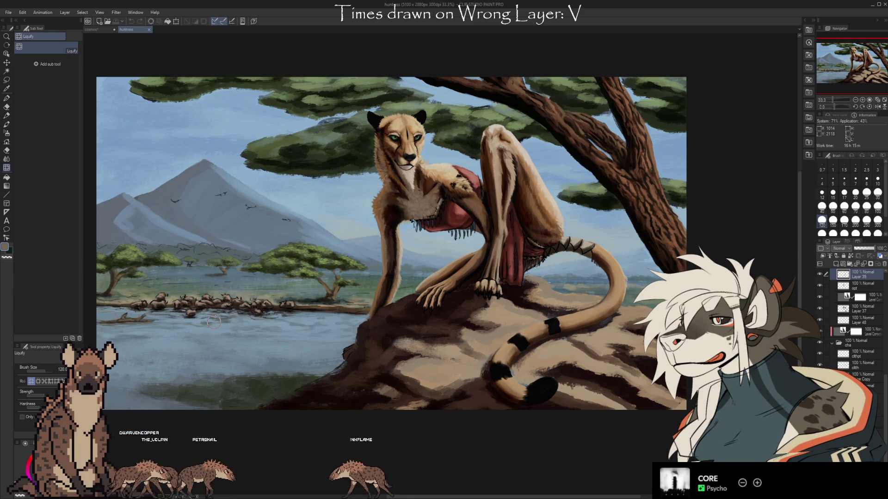
scroll(395, 247, "up", 4)
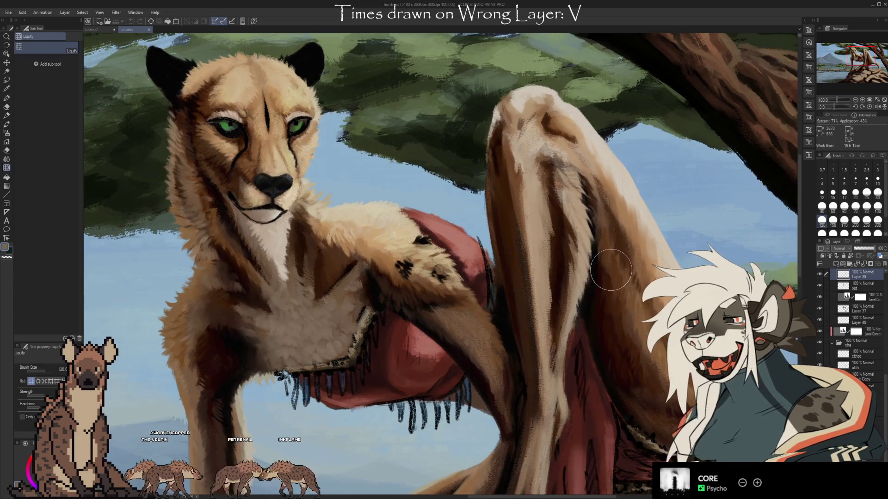
scroll(608, 269, "down", 1)
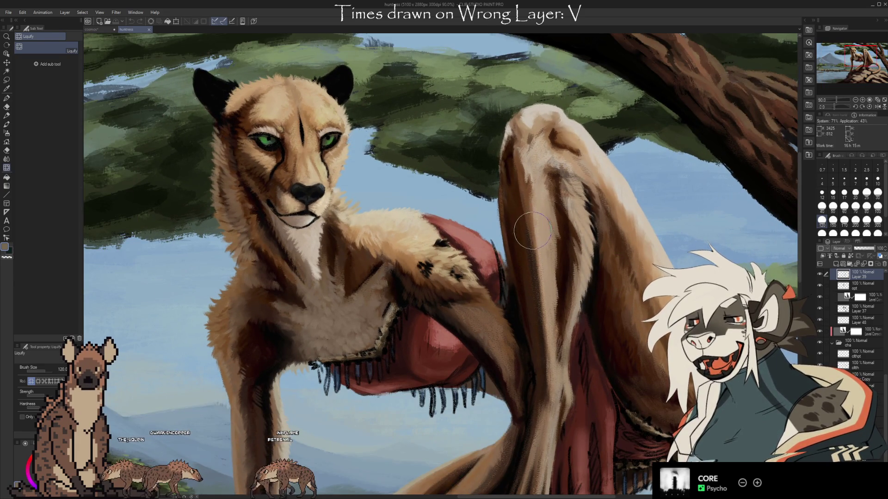
scroll(398, 142, "up", 2)
scroll(398, 142, "down", 5)
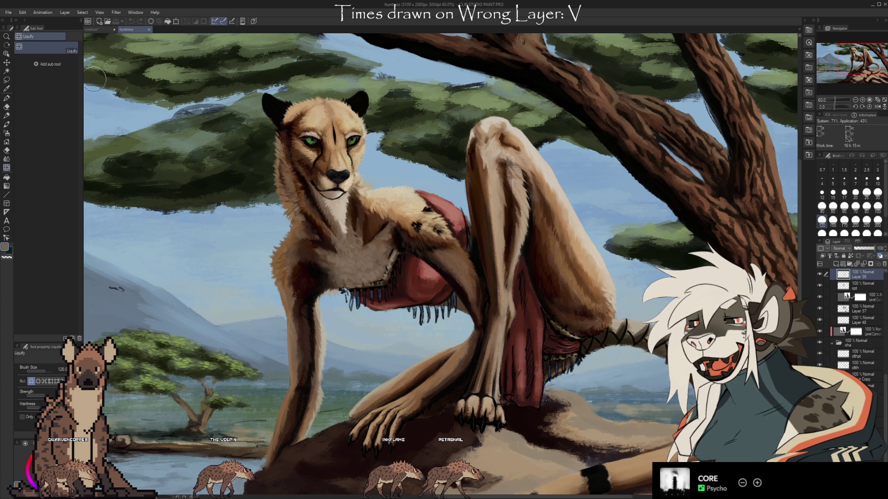
left_click(97, 30)
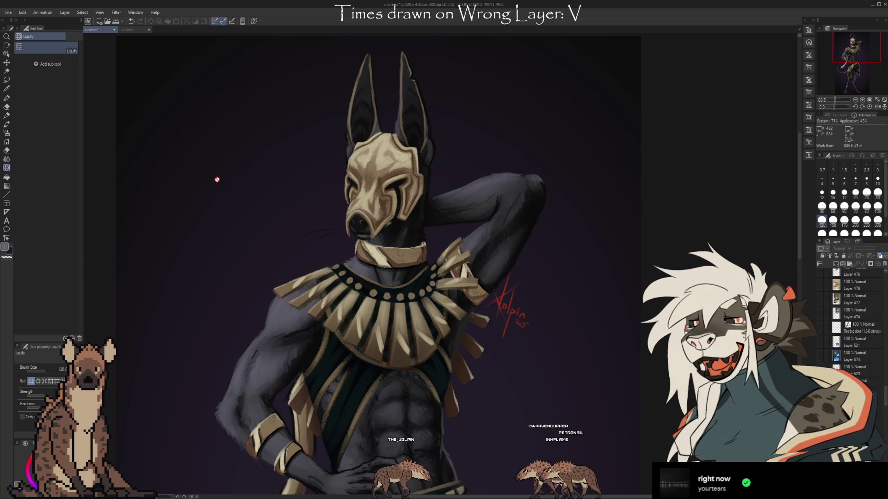
Save the cosmos Anubis painting with Ctrl+S.
key("ctrl+s")
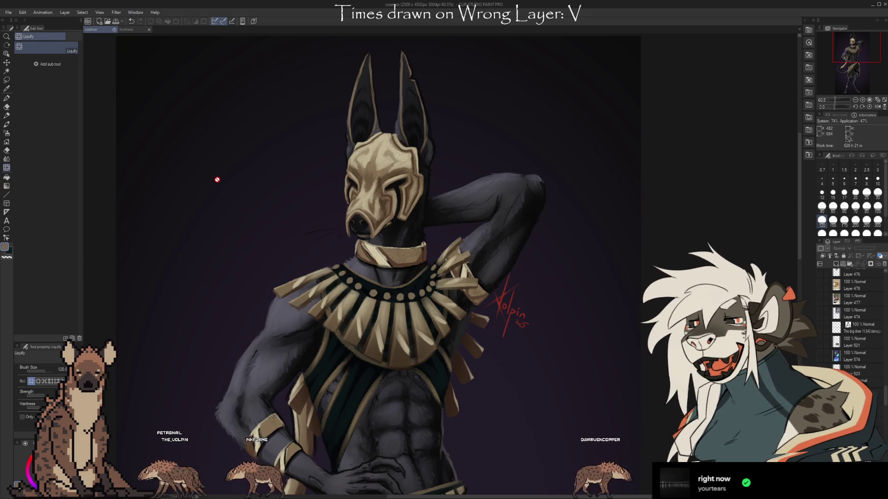
left_click(217, 180)
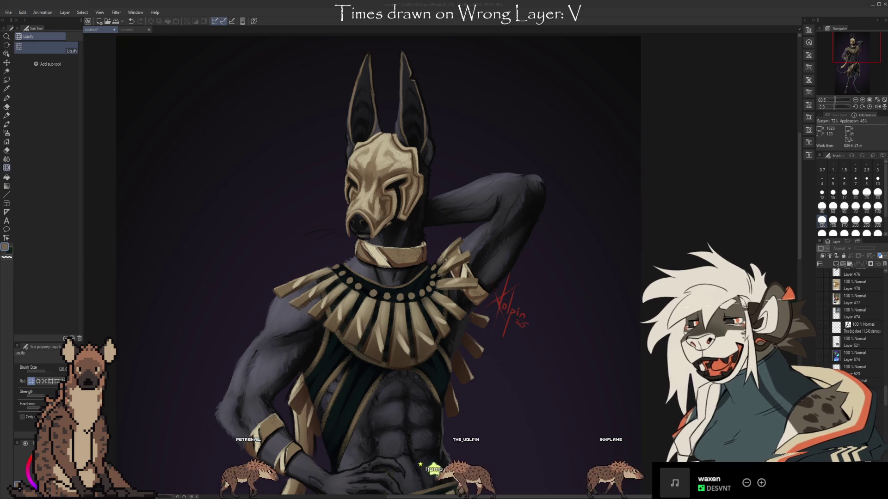
Zoom out over the Anubis painting, then hide its layer.
scroll(508, 65, "down", 3)
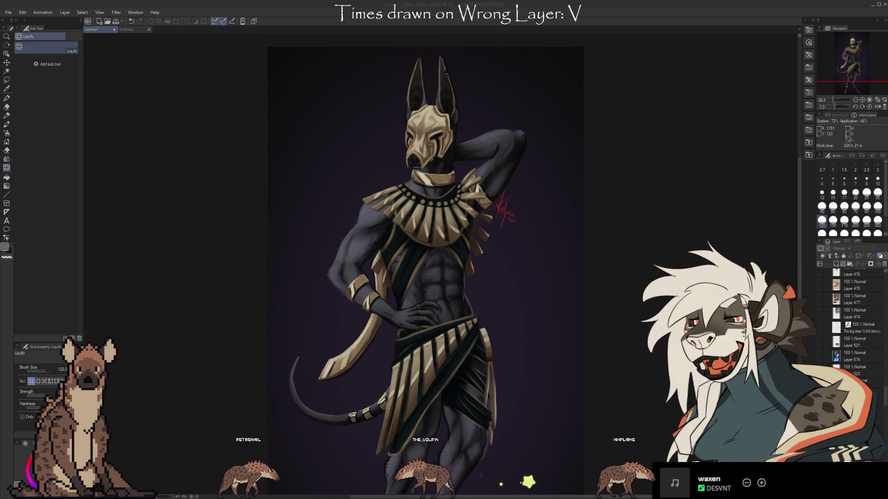
scroll(482, 63, "down", 2)
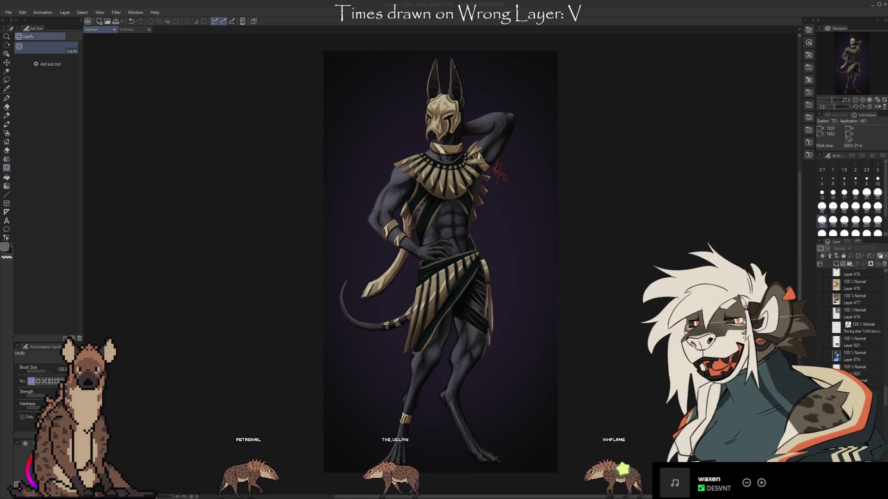
scroll(503, 144, "up", 1)
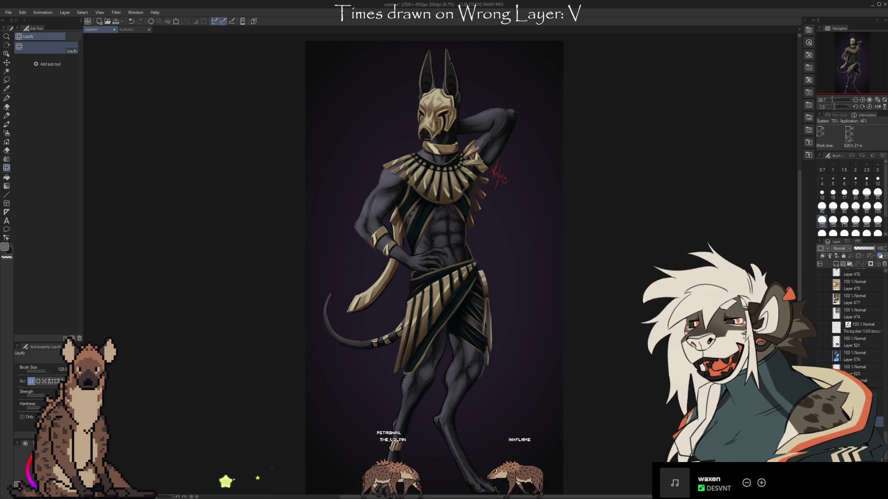
left_click(835, 264)
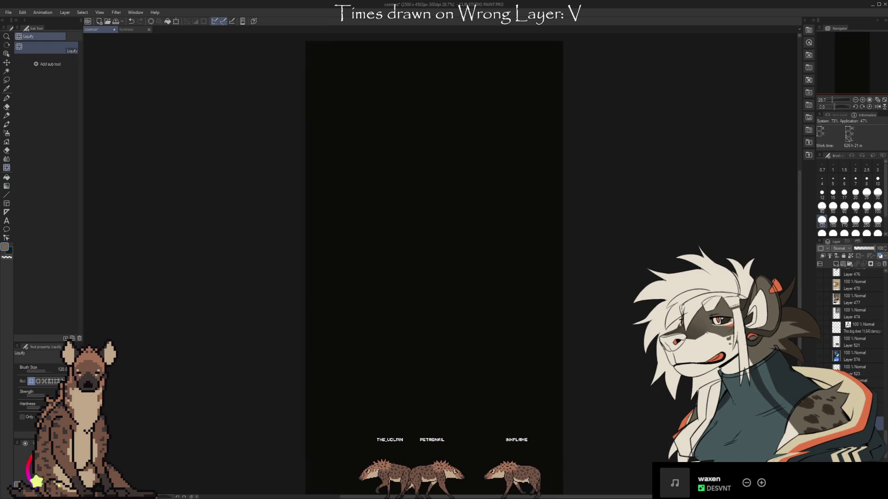
Make the plain grey background layer visible to sketch on.
scroll(850, 324, "down", 5)
scroll(851, 314, "up", 5)
left_click(839, 284)
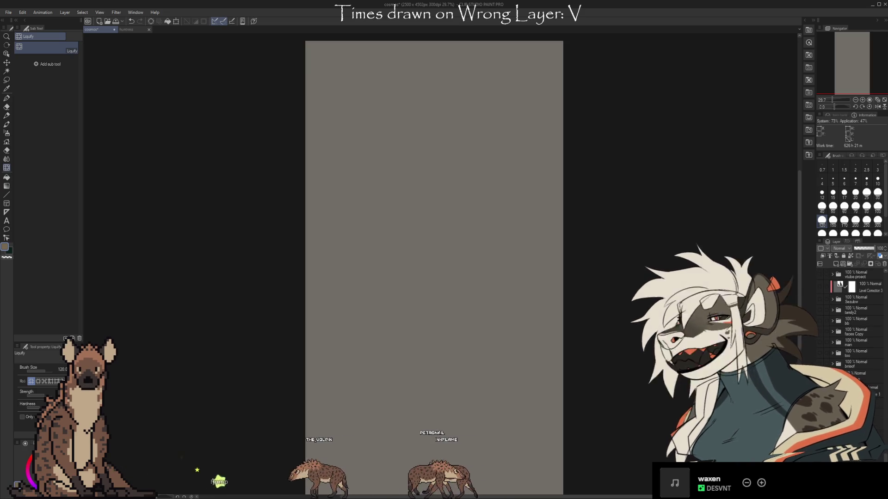
Rotate the view to -85.6° landscape and ready a brush at size 25.
scroll(851, 319, "down", 5)
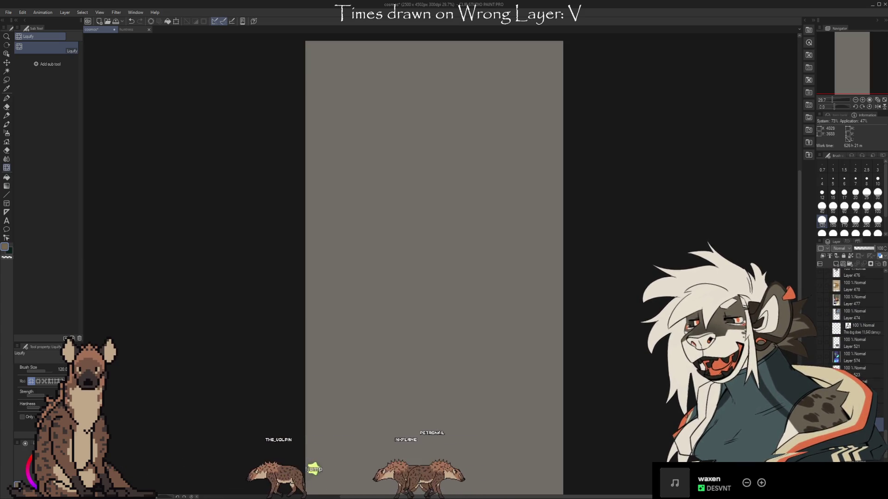
mouse_move(592, 370)
left_mouse_down()
mouse_move(670, 169)
mouse_move(549, 102)
mouse_move(573, 106)
mouse_move(557, 120)
left_mouse_up()
scroll(452, 370, "up", 2)
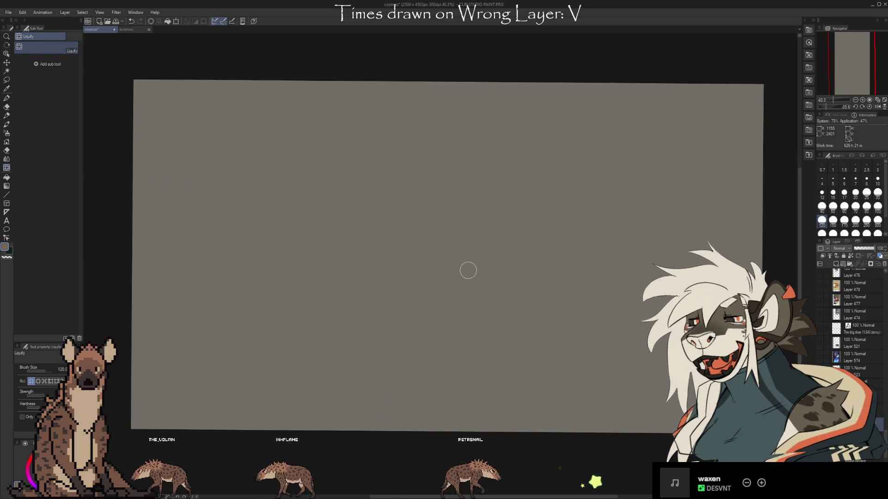
key("b")
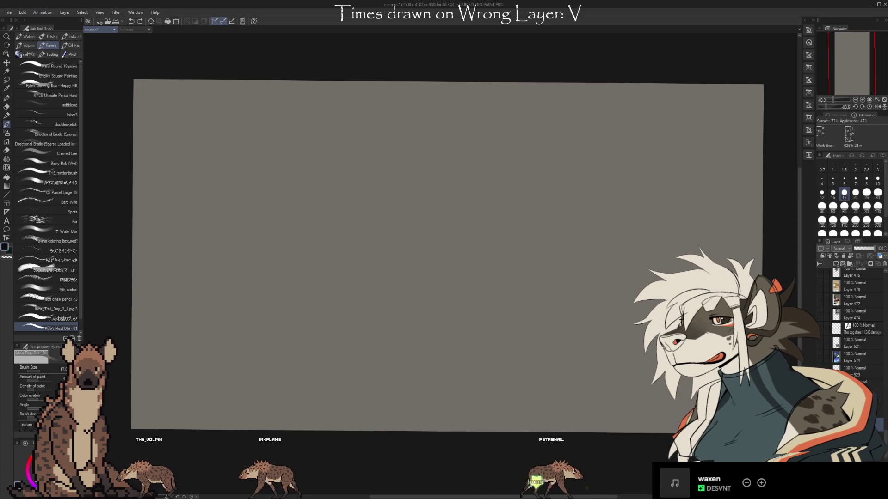
key("bracketright")
key("bracketright")
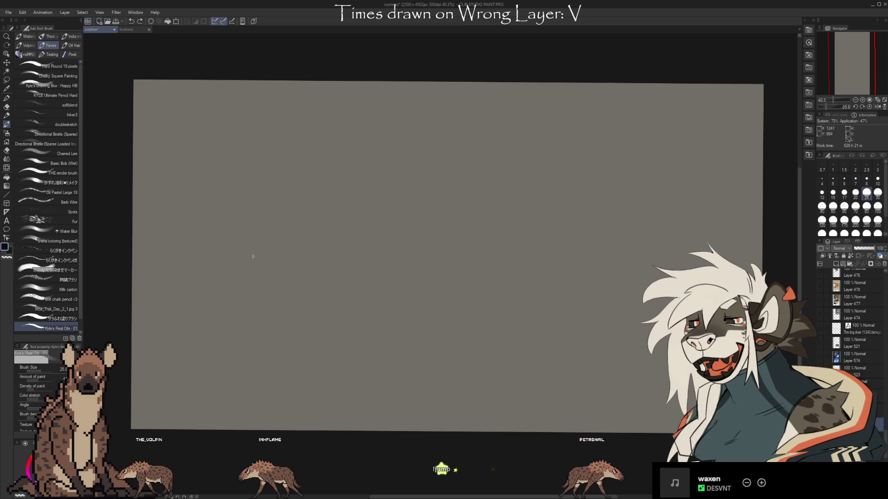
Sketch the creature's long back and body curves and a spiral head.
left_click_drag(193, 203, 300, 221)
left_click_drag(171, 195, 436, 254)
mouse_move(365, 213)
left_mouse_down()
mouse_move(431, 279)
mouse_move(450, 361)
left_mouse_up()
left_click_drag(430, 268, 314, 225)
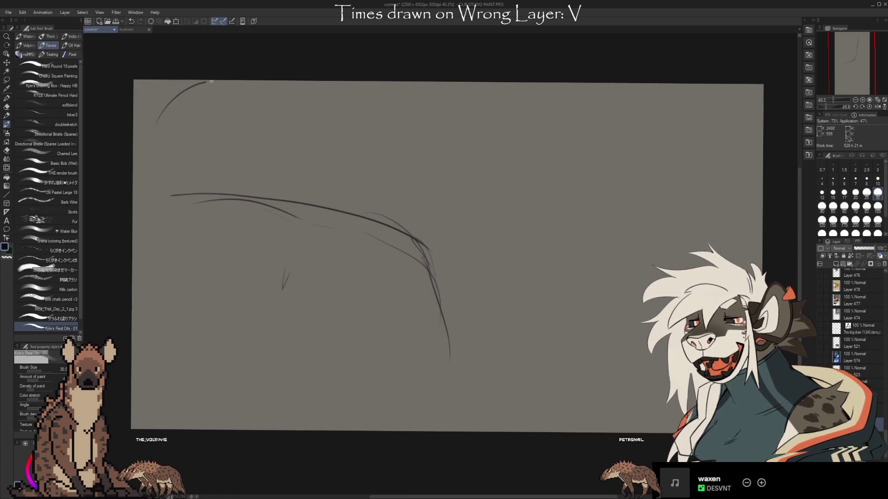
mouse_move(407, 142)
left_mouse_down()
mouse_move(379, 185)
mouse_move(400, 192)
left_mouse_up()
Draw a large leaf-shaped loop below the spiral and cross-hatch inside it.
mouse_move(319, 221)
left_mouse_down()
mouse_move(302, 287)
mouse_move(345, 229)
left_mouse_up()
left_click_drag(307, 238, 367, 317)
left_click_drag(344, 229, 370, 296)
left_click_drag(365, 228, 300, 315)
left_click_drag(388, 247, 324, 323)
mouse_move(324, 204)
left_mouse_down()
mouse_move(319, 227)
mouse_move(340, 210)
mouse_move(324, 213)
mouse_move(304, 186)
mouse_move(342, 184)
mouse_move(354, 203)
left_mouse_up()
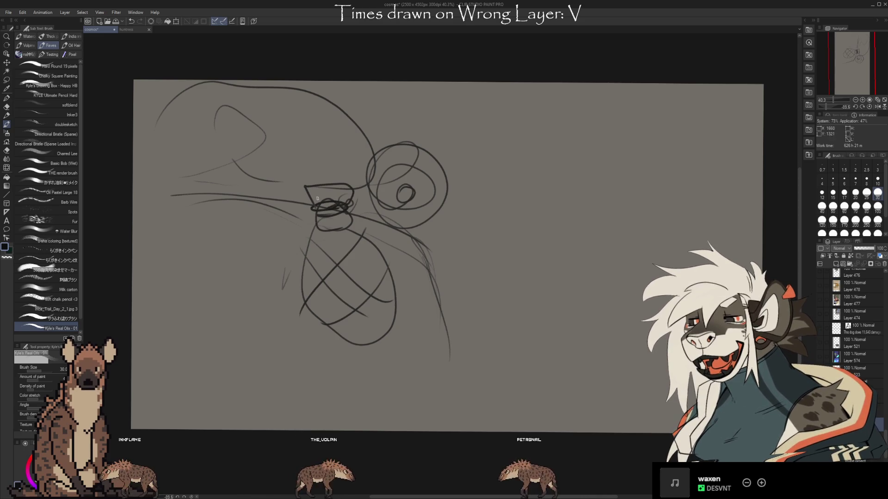
Add a box near the head, zigzag claw strokes, and diagonal hatching on the left side.
left_click_drag(134, 214, 169, 226)
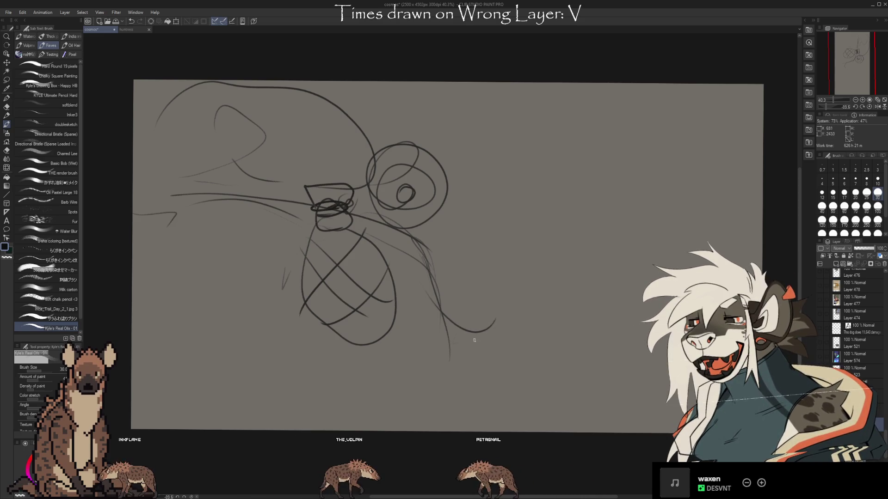
left_click_drag(437, 308, 504, 319)
left_click_drag(476, 281, 504, 320)
left_click_drag(496, 283, 529, 336)
left_click_drag(258, 318, 279, 380)
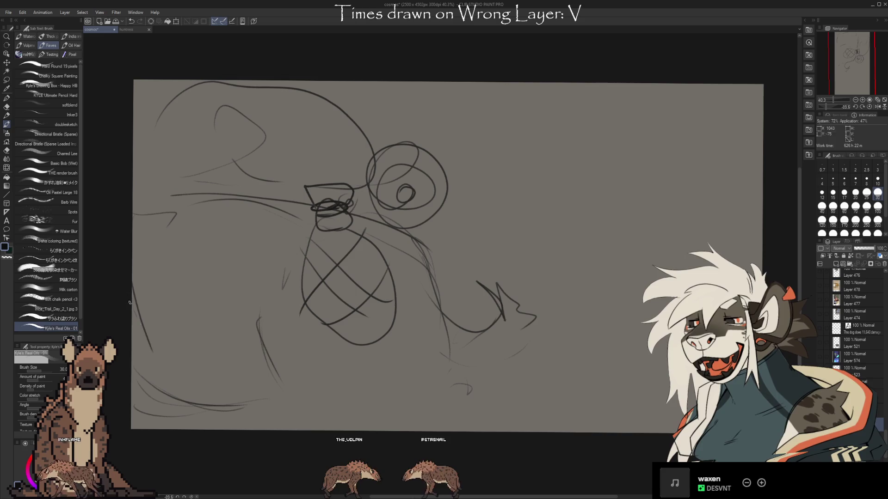
left_click_drag(294, 268, 224, 326)
left_click_drag(230, 225, 166, 286)
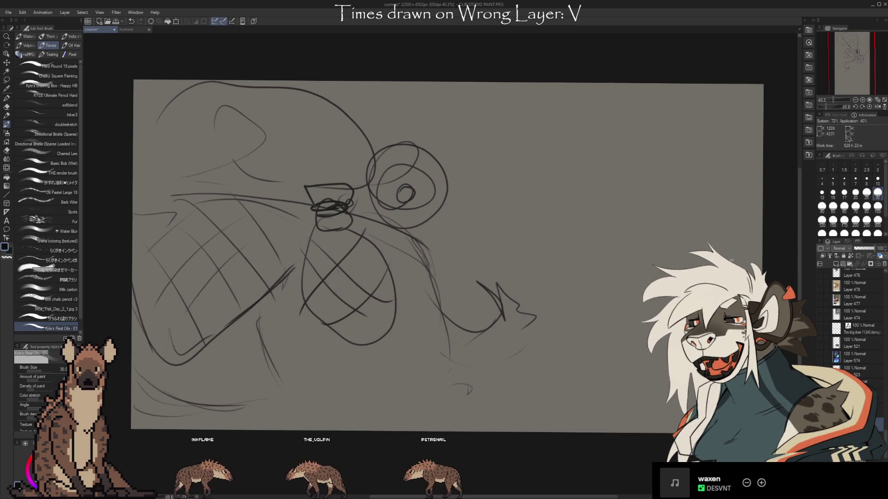
left_click_drag(731, 260, 762, 224)
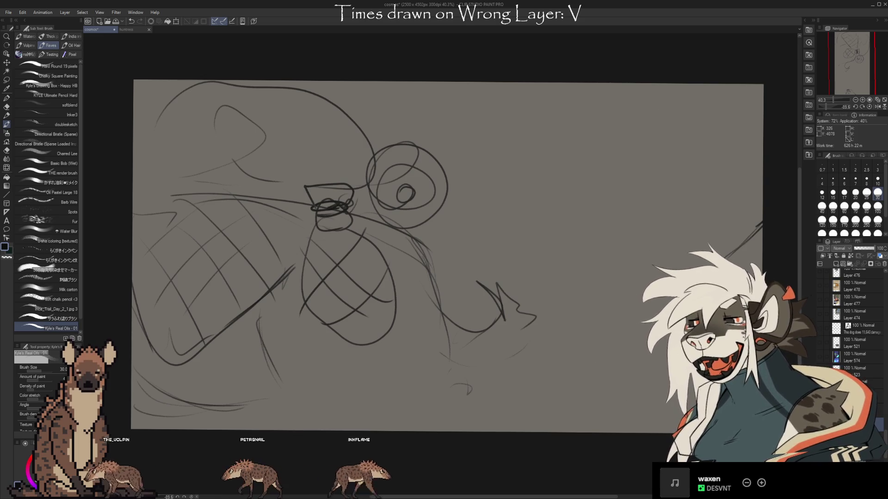
key("ctrl+t")
Shrink the creature sketch toward the canvas bottom, then try vertical and top lines, undoing the last.
mouse_move(517, 337)
left_mouse_down()
mouse_move(493, 340)
mouse_move(537, 341)
left_mouse_up()
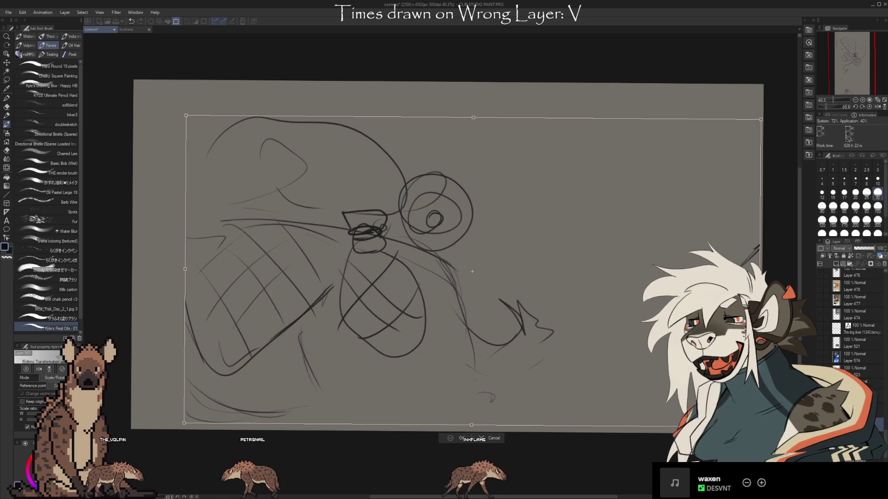
left_click(455, 440)
left_click_drag(516, 95, 514, 416)
left_click_drag(520, 91, 729, 88)
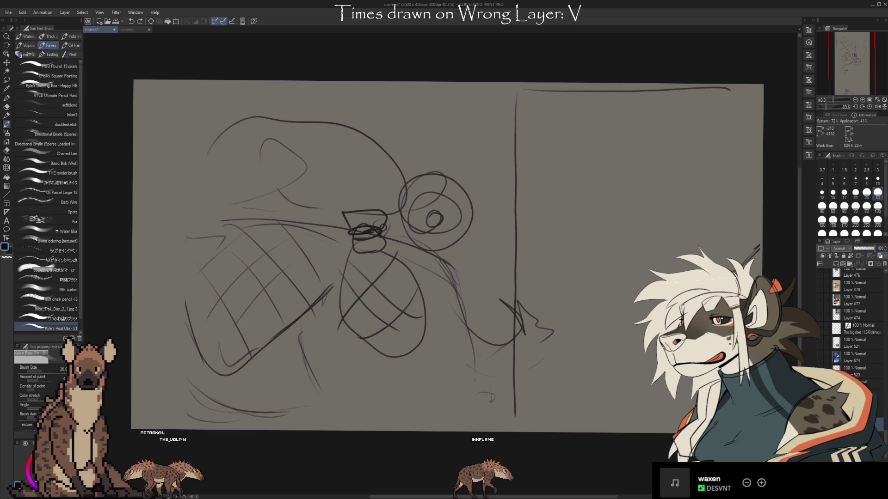
key("ctrl+z")
key("ctrl+z")
Sketch the jackal's tall ears, snout underside and jaw at top right, undoing a stray stroke.
left_click_drag(635, 95, 649, 162)
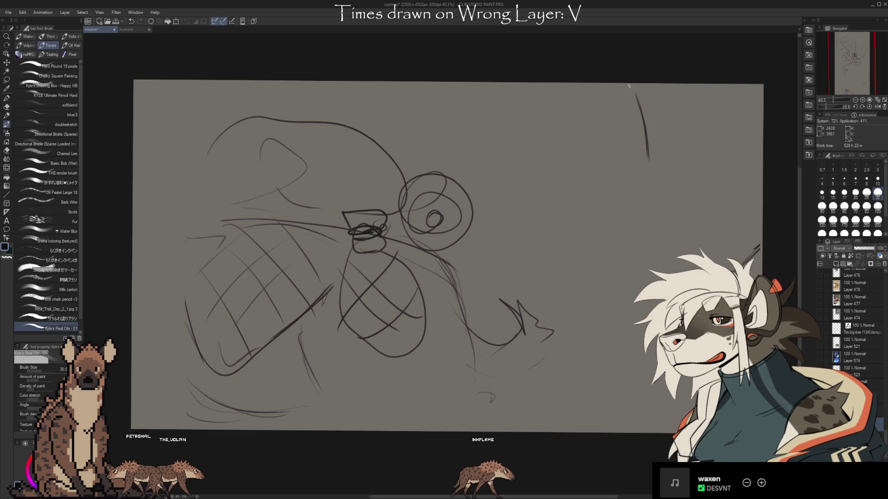
left_click_drag(624, 91, 626, 142)
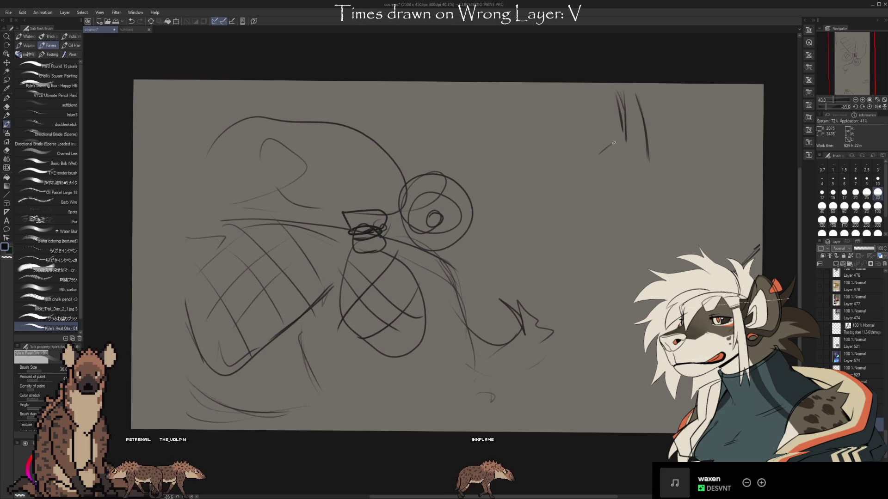
key("ctrl+z")
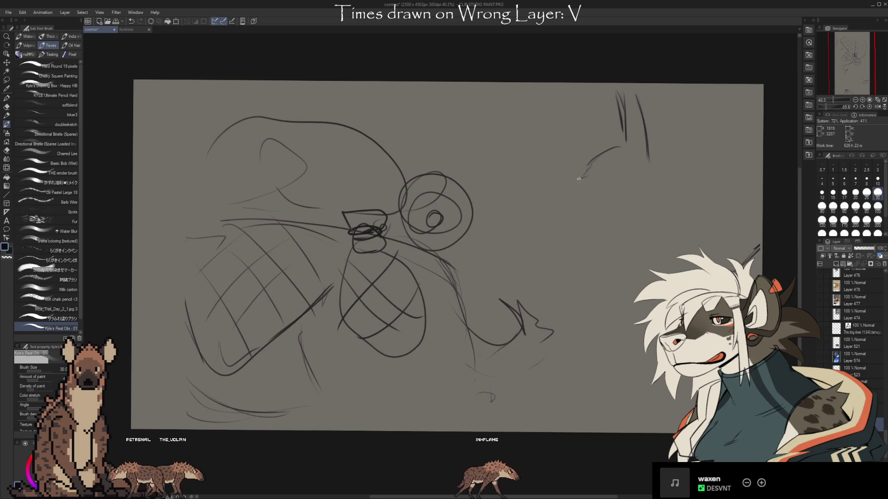
mouse_move(565, 202)
left_mouse_down()
mouse_move(628, 198)
mouse_move(652, 169)
mouse_move(670, 273)
left_mouse_up()
mouse_move(596, 203)
left_mouse_down()
mouse_move(626, 237)
mouse_move(611, 261)
mouse_move(670, 263)
mouse_move(651, 278)
left_mouse_up()
Draw the figure's neck, chest and body curve, shoulder arcs and a looped stalk.
left_click_drag(619, 233, 578, 331)
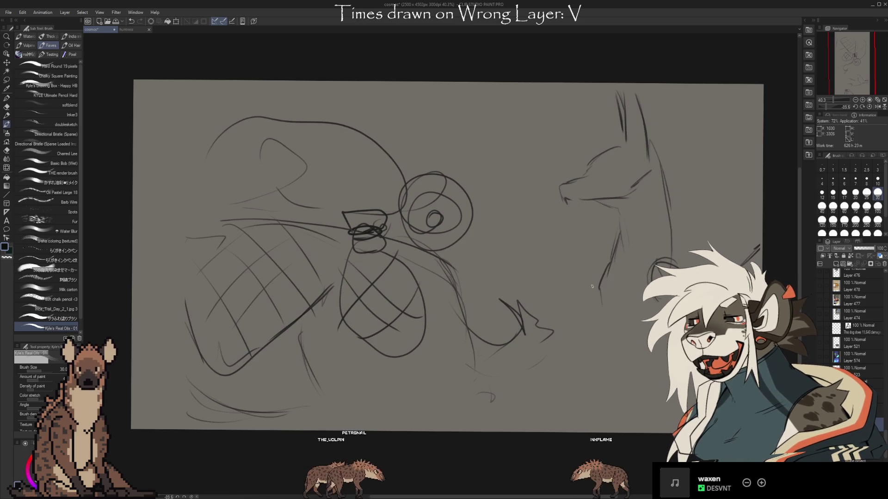
left_click_drag(585, 275, 652, 416)
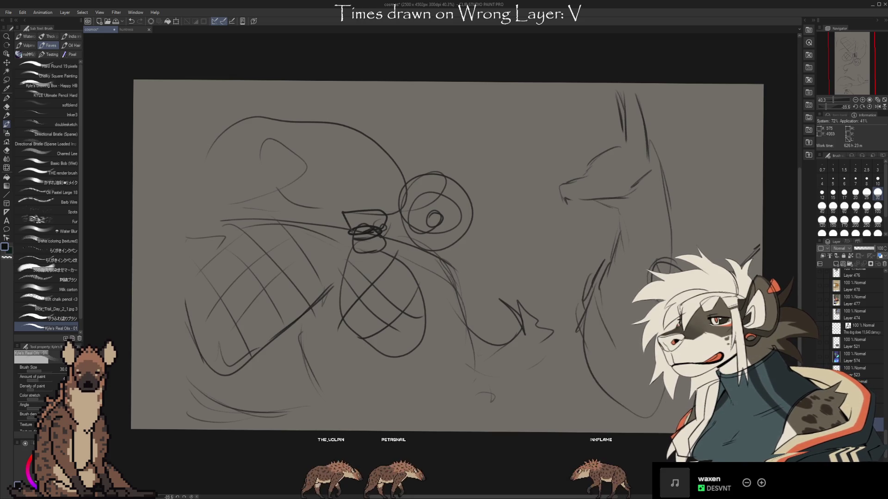
mouse_move(578, 300)
left_mouse_down()
mouse_move(602, 336)
mouse_move(662, 255)
left_mouse_up()
left_click_drag(735, 252, 679, 227)
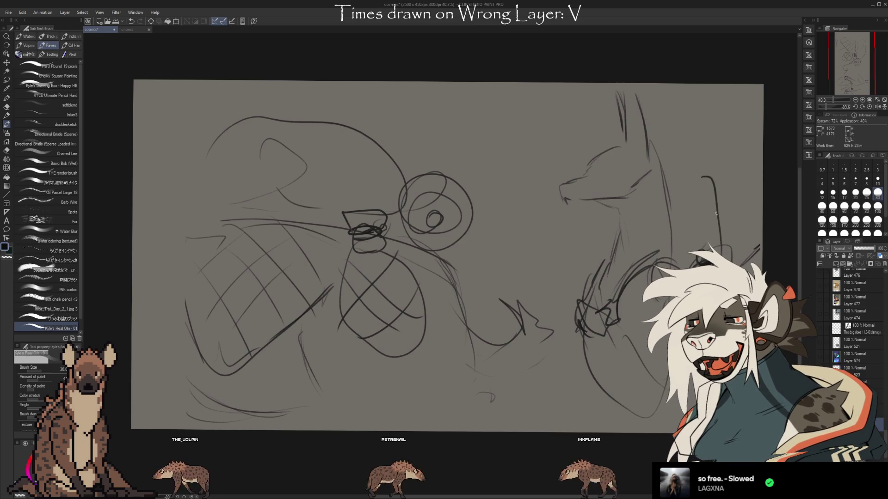
mouse_move(718, 250)
left_mouse_down()
mouse_move(720, 208)
mouse_move(687, 209)
mouse_move(721, 209)
left_mouse_up()
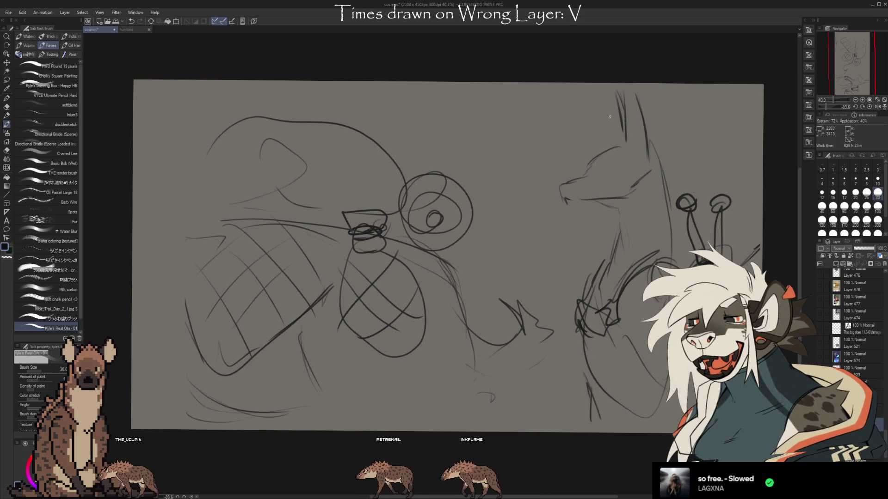
Darken the jackal's snout outline and add faint strokes near the canvas top.
left_click_drag(560, 191, 610, 172)
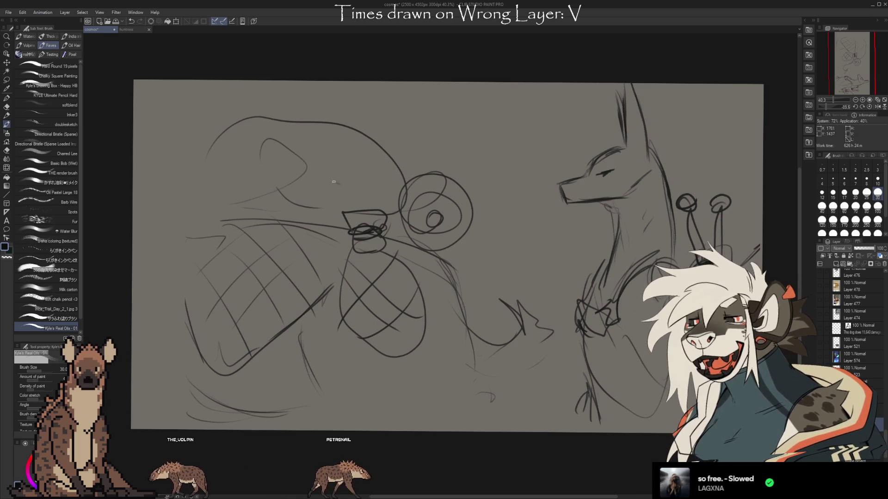
left_click_drag(261, 110, 445, 111)
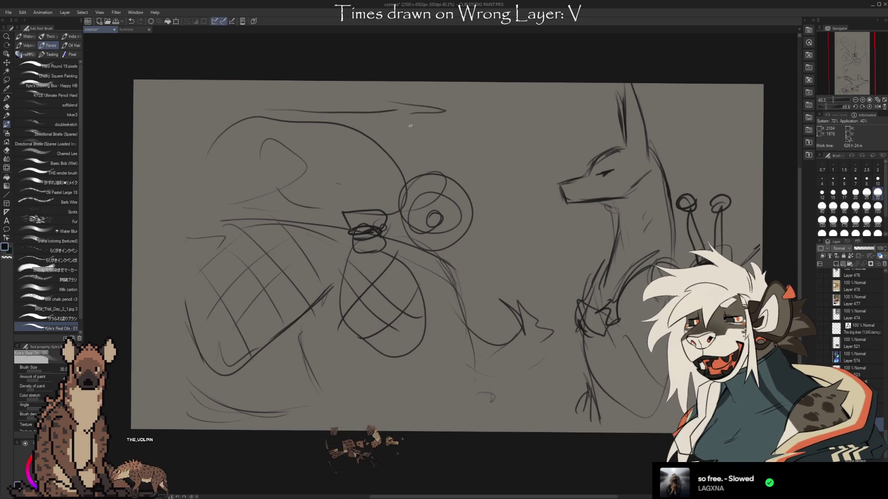
Add lines near the top and wavy ground strokes between the figures, undoing a long top line.
left_click_drag(506, 113, 573, 113)
mouse_move(661, 107)
left_mouse_down()
mouse_move(685, 124)
mouse_move(750, 119)
left_mouse_up()
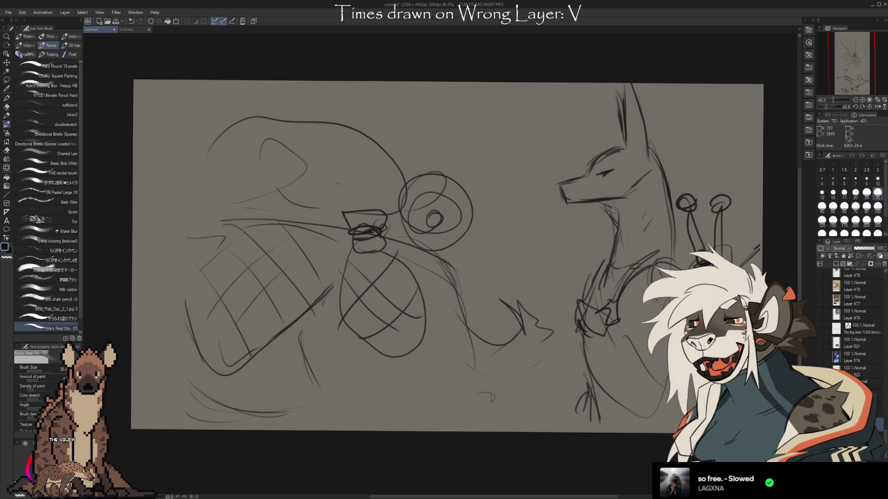
left_click_drag(529, 379, 403, 411)
left_click_drag(321, 399, 309, 409)
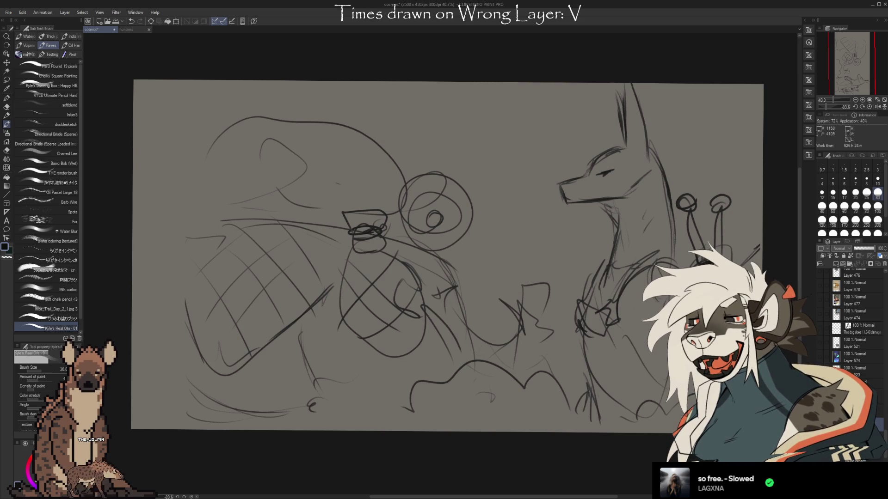
left_click_drag(592, 126, 304, 107)
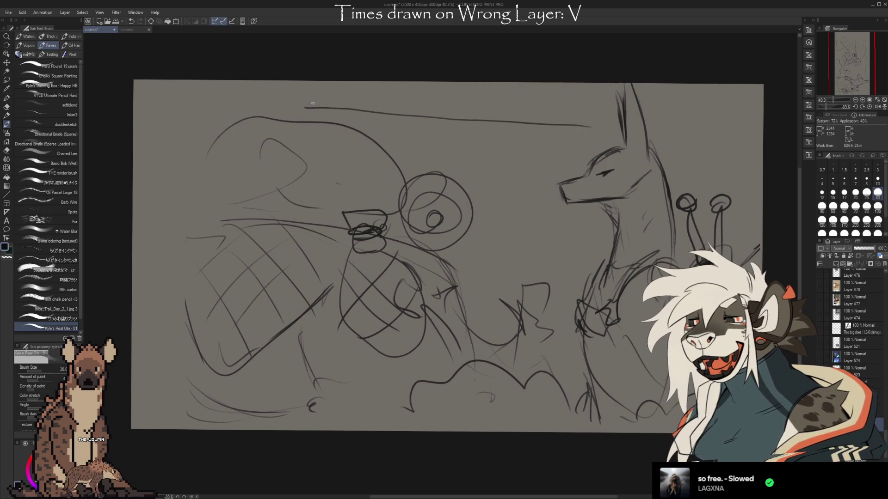
key("ctrl+z")
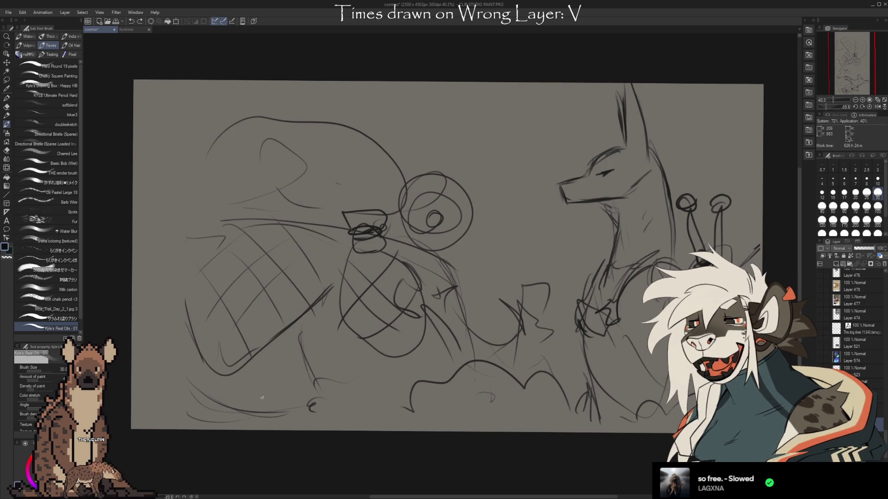